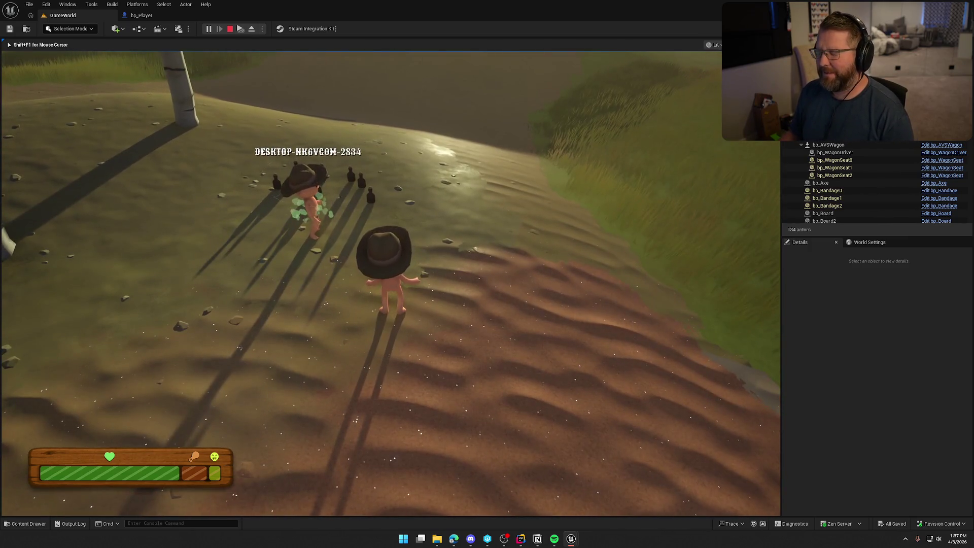
# Return to the running game and run the character to the Lobby Trading Post
pyautogui.press('super')
pyautogui.press('super')
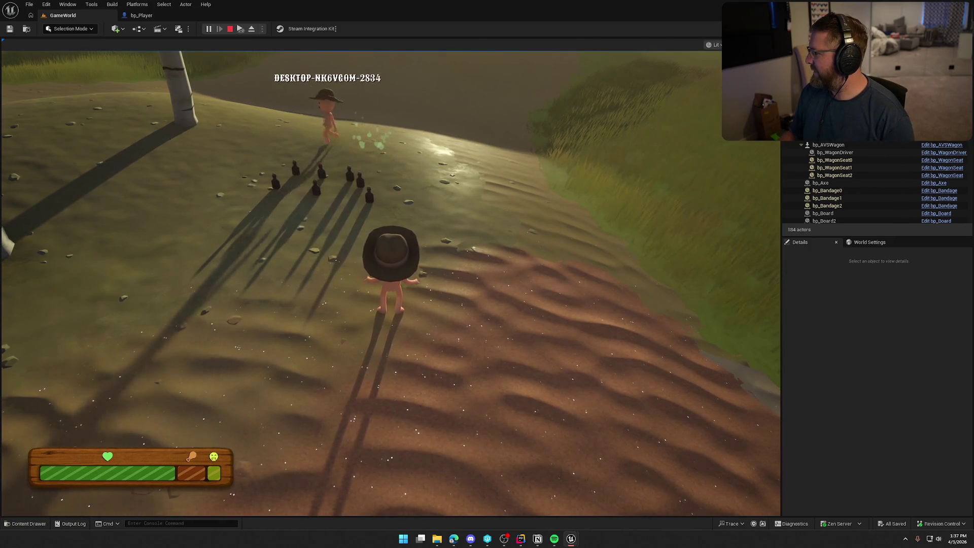
pyautogui.press('super')
pyautogui.click(616, 82)
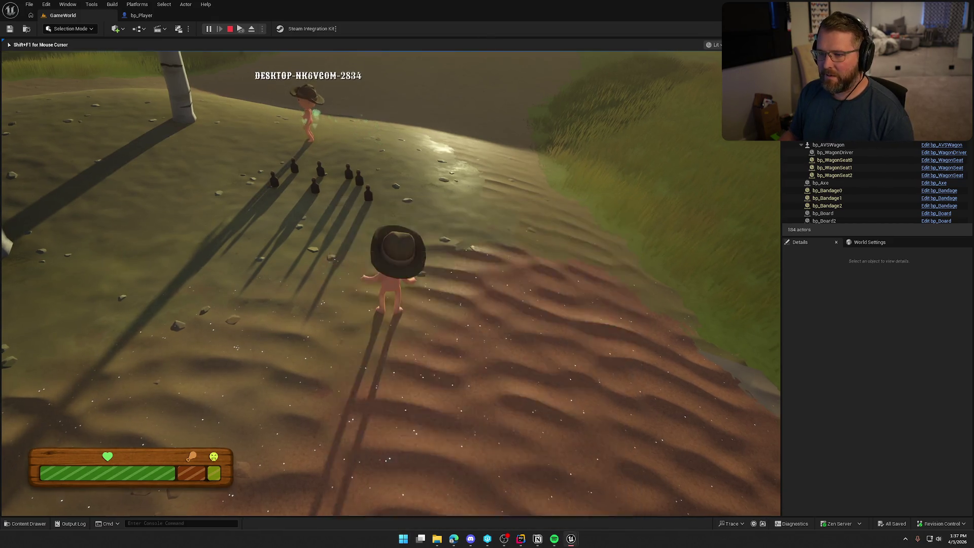
pyautogui.press('w')
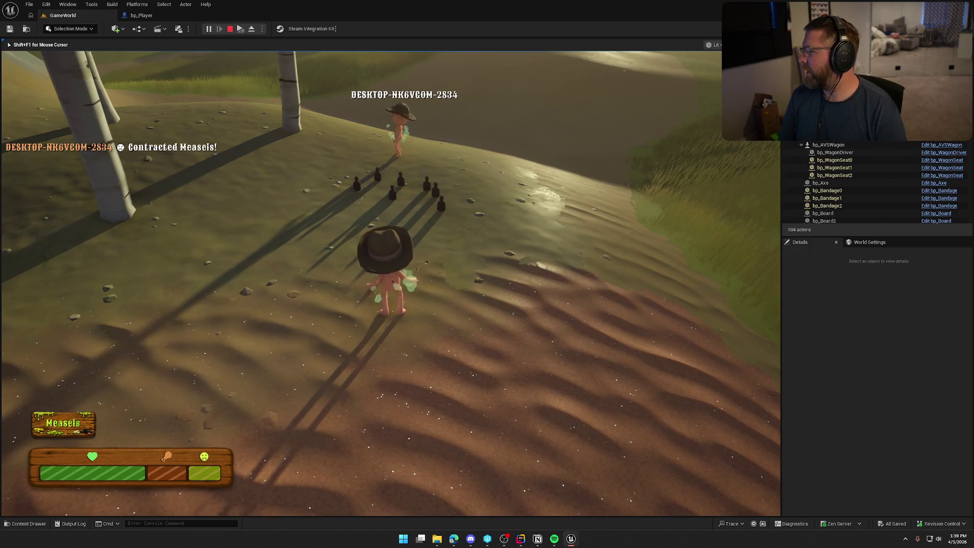
pyautogui.moveTo(386, 274)
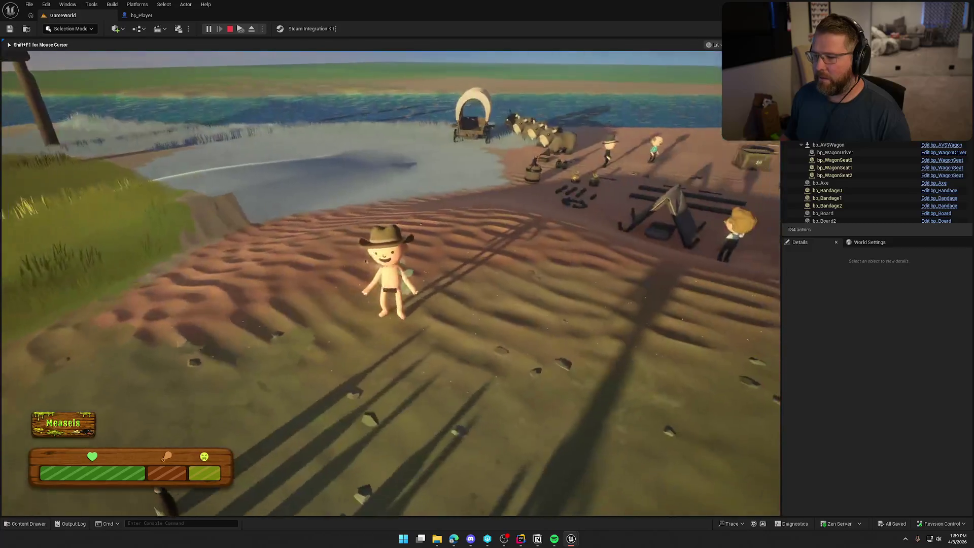
pyautogui.hotkey('shift', 'w')
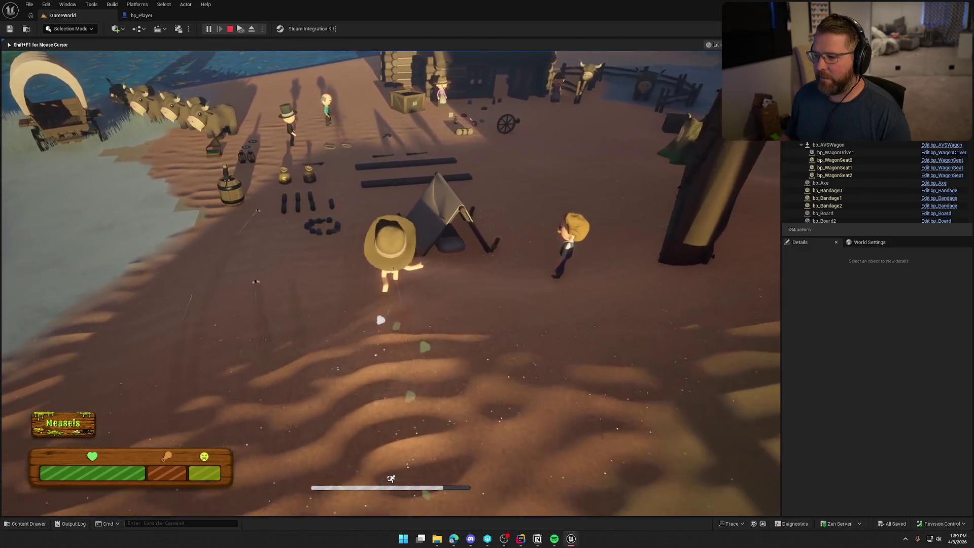
pyautogui.hotkey('shift', 'w')
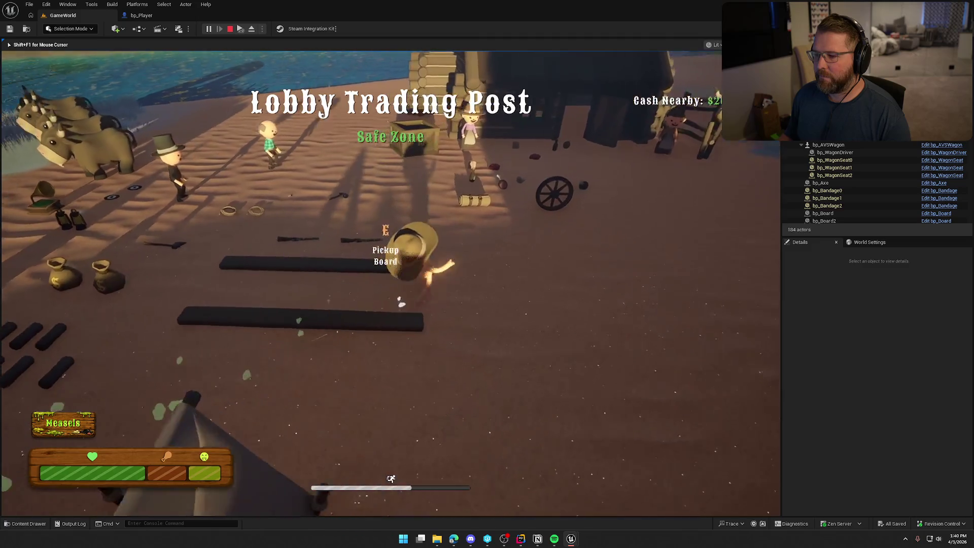
pyautogui.press('super')
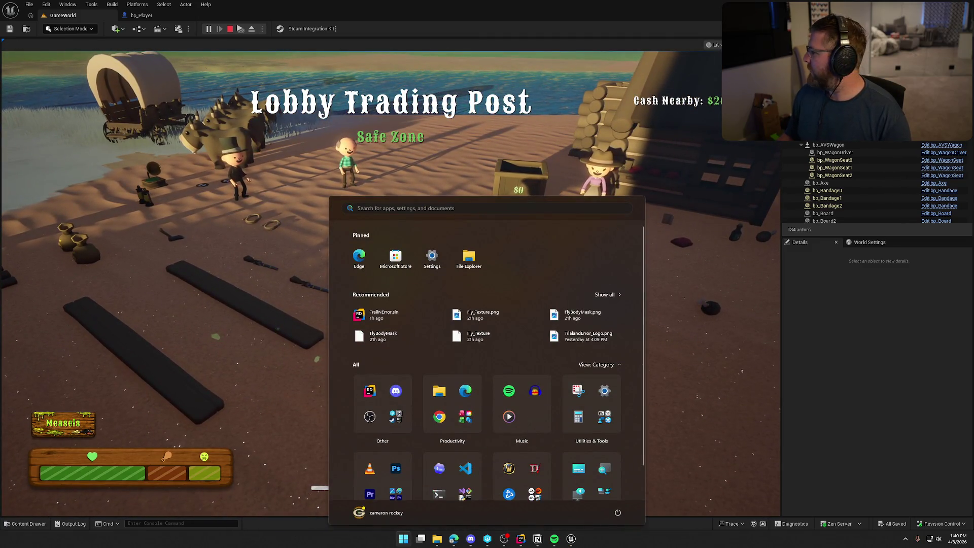
pyautogui.press('Escape')
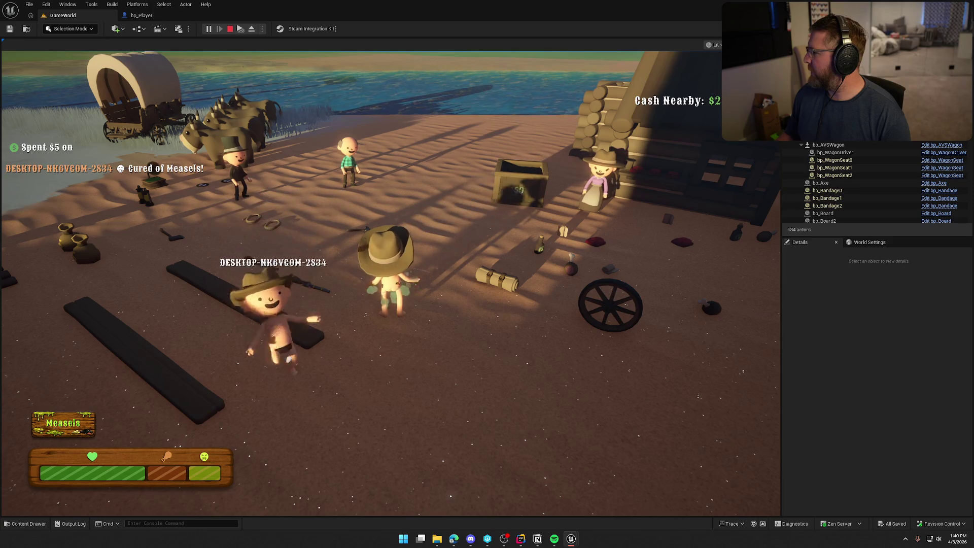
# Pay the doctor to cure measles and cholera, then stop the play session
pyautogui.press('super')
pyautogui.press('super')
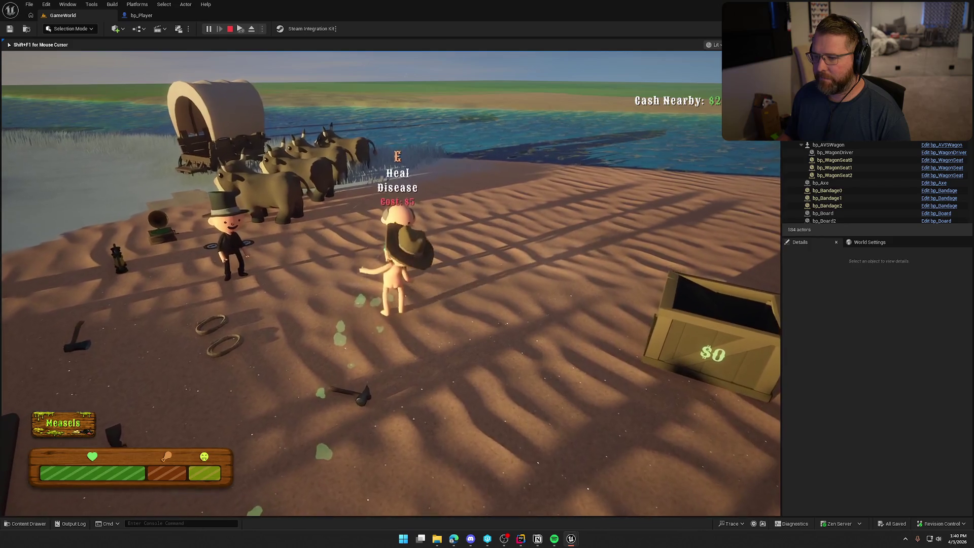
pyautogui.press('e')
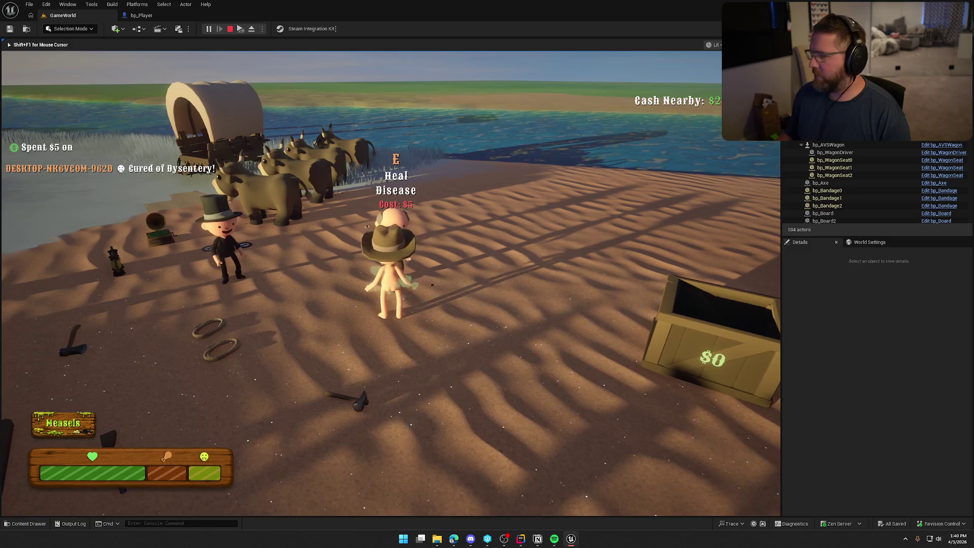
pyautogui.press('e')
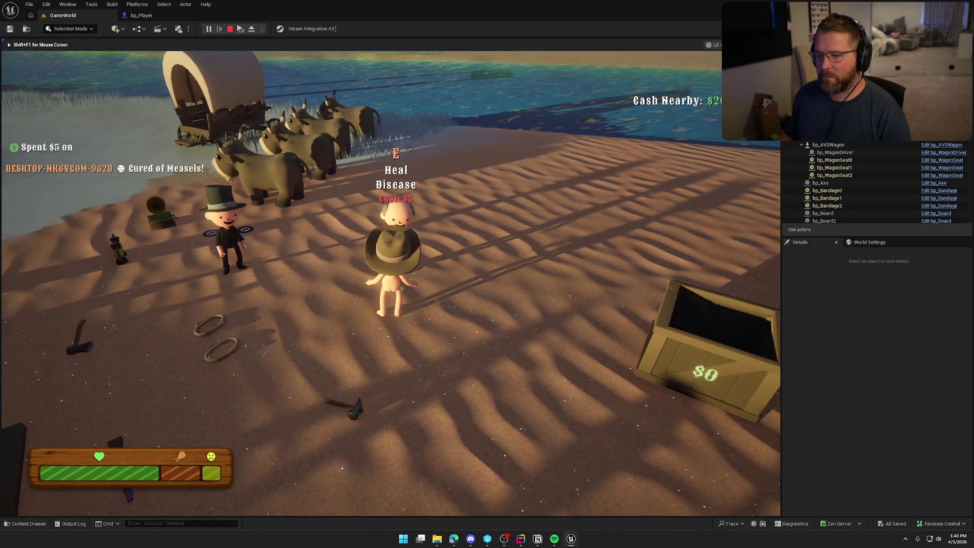
pyautogui.press('s')
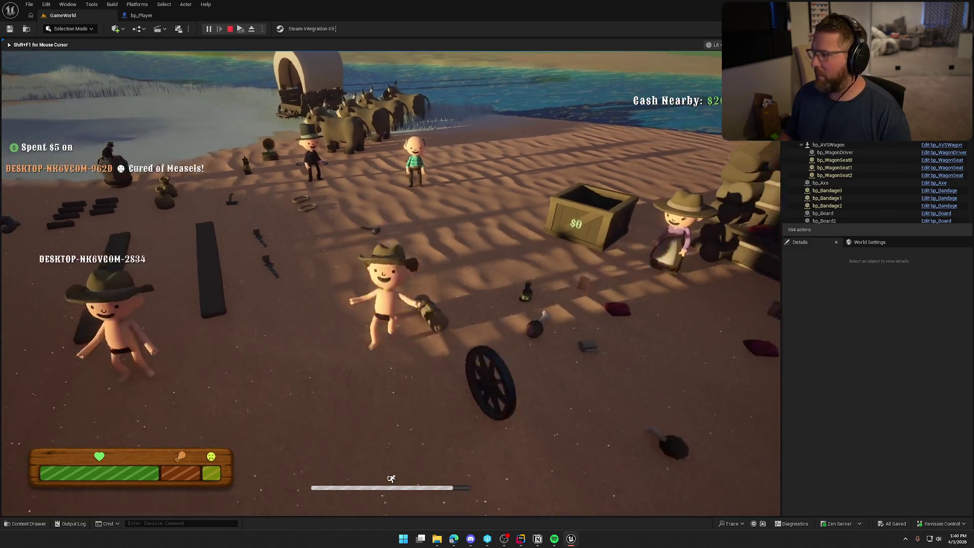
pyautogui.press('w')
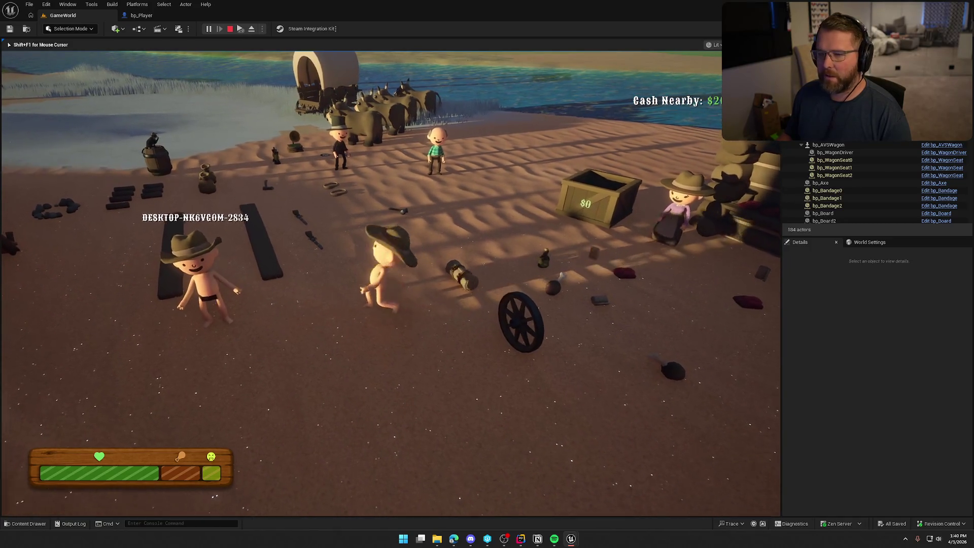
pyautogui.press('shift')
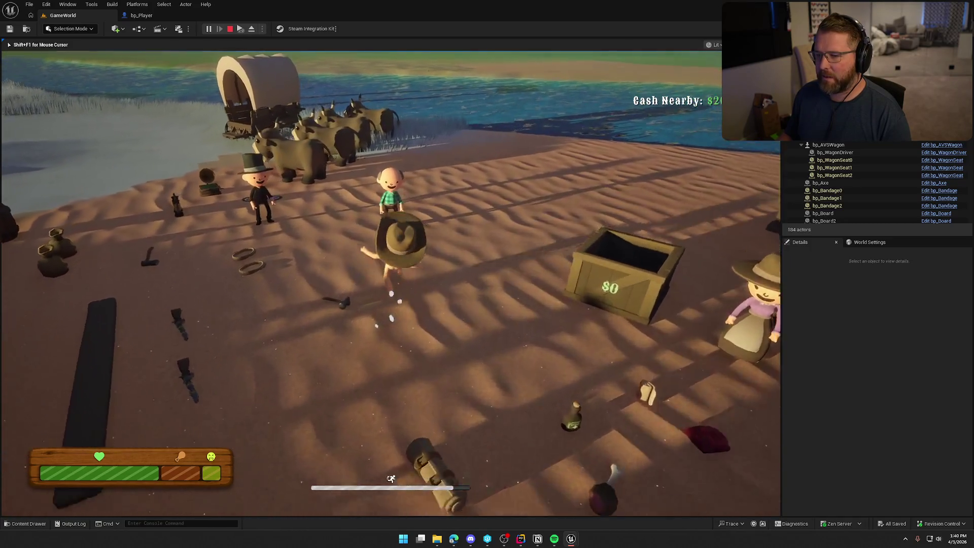
pyautogui.press('e')
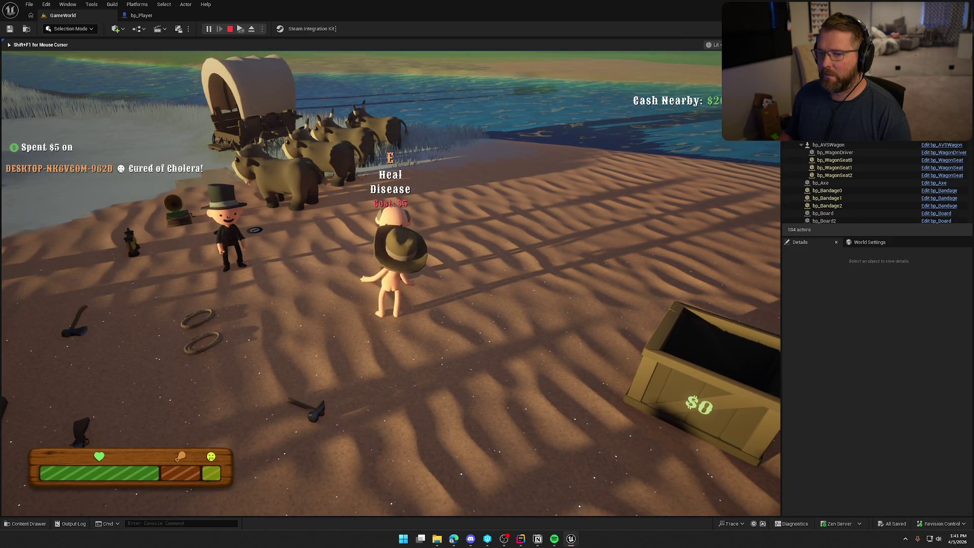
pyautogui.press('Escape')
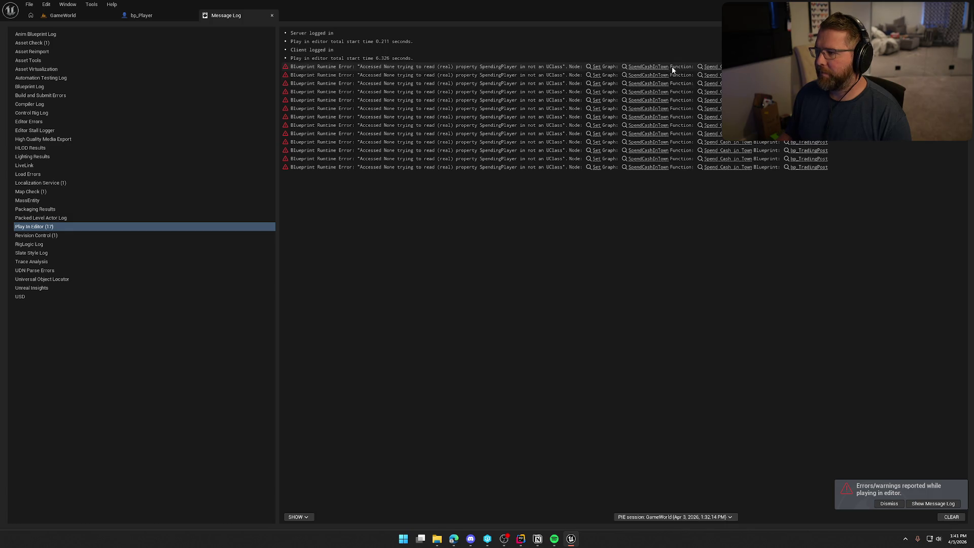
# Open the doctor NPC's bp_NPC_Doctor blueprint from the GameWorld level
pyautogui.click(531, 151)
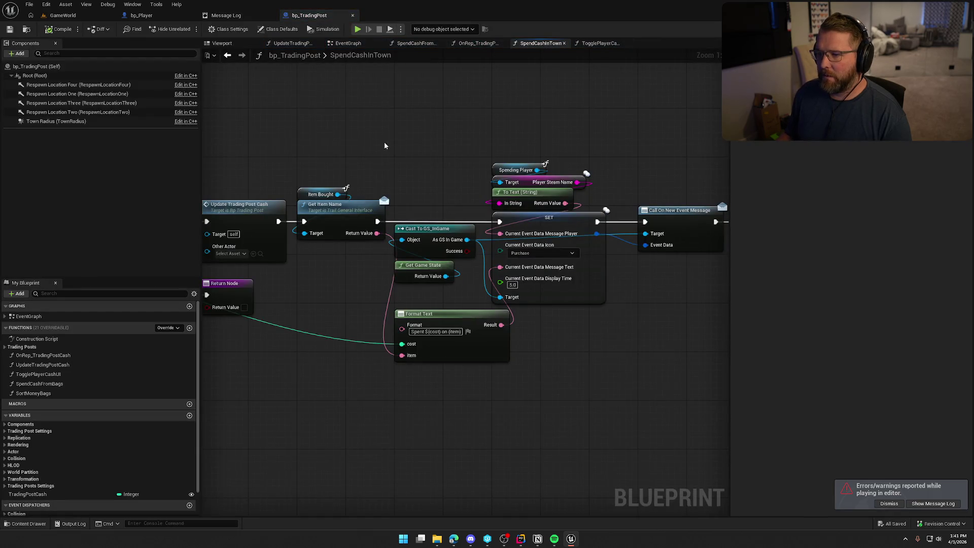
pyautogui.click(63, 16)
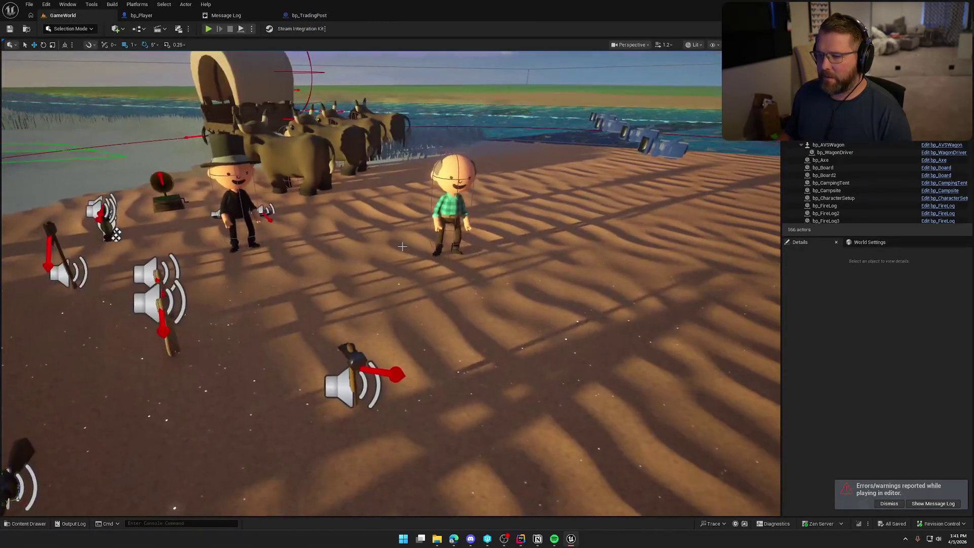
pyautogui.click(453, 203)
pyautogui.click(937, 159)
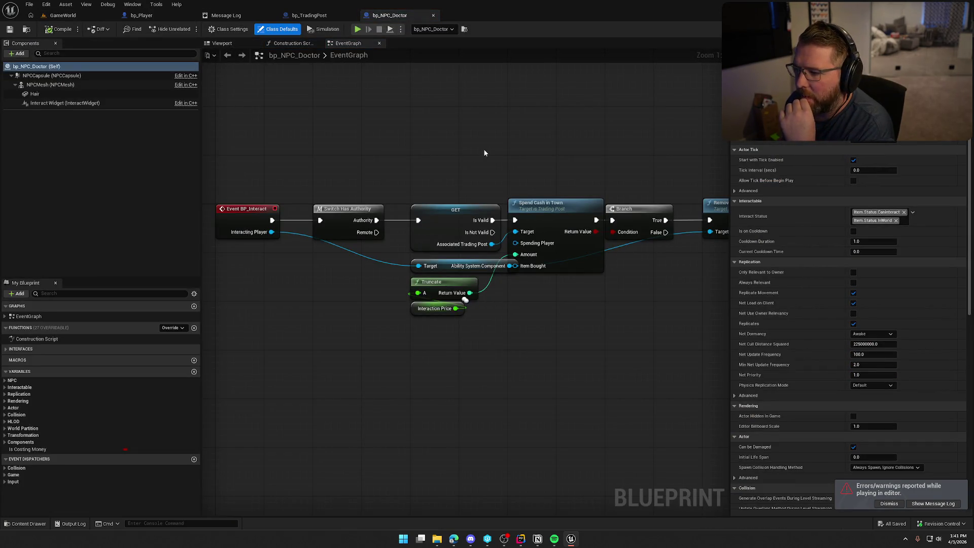
# Wire Interacting Player into Spend Cash in Town's Spending Player pin
pyautogui.moveTo(509, 163)
pyautogui.mouseDown()
pyautogui.moveTo(484, 152)
pyautogui.moveTo(726, 300)
pyautogui.moveTo(546, 285)
pyautogui.mouseUp()
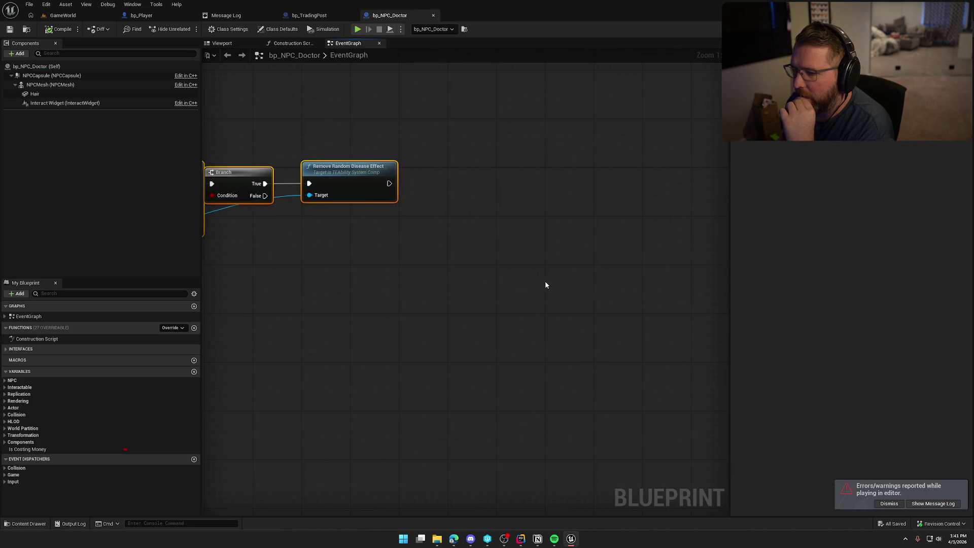
pyautogui.moveTo(397, 191); pyautogui.dragTo(431, 187)
pyautogui.moveTo(337, 316)
pyautogui.mouseDown()
pyautogui.moveTo(404, 307)
pyautogui.moveTo(452, 261)
pyautogui.mouseUp()
pyautogui.moveTo(477, 203)
pyautogui.mouseDown()
pyautogui.moveTo(533, 282)
pyautogui.moveTo(309, 176)
pyautogui.moveTo(564, 170)
pyautogui.mouseUp()
pyautogui.moveTo(575, 279); pyautogui.dragTo(440, 268)
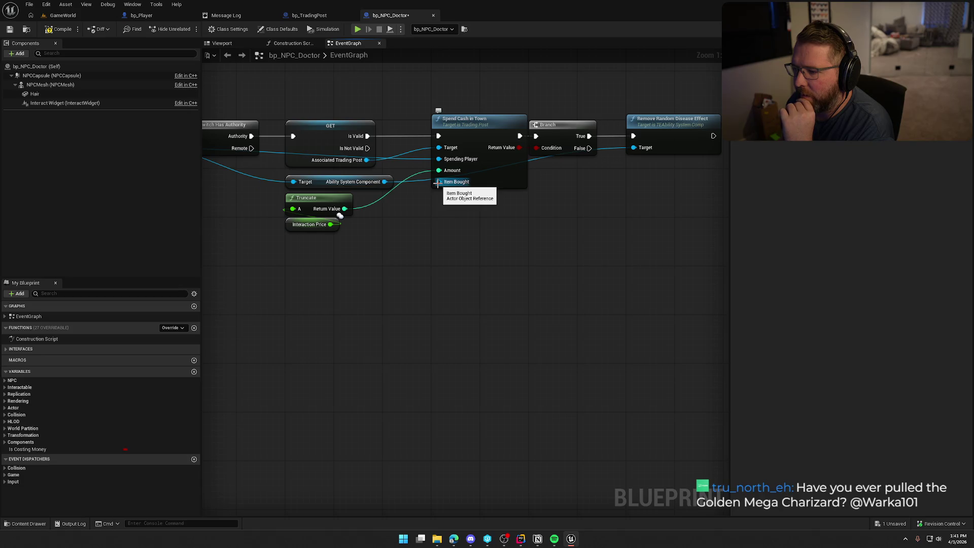
# Compile and check out bp_NPC_Doctor, then start a new play test
pyautogui.click(57, 29)
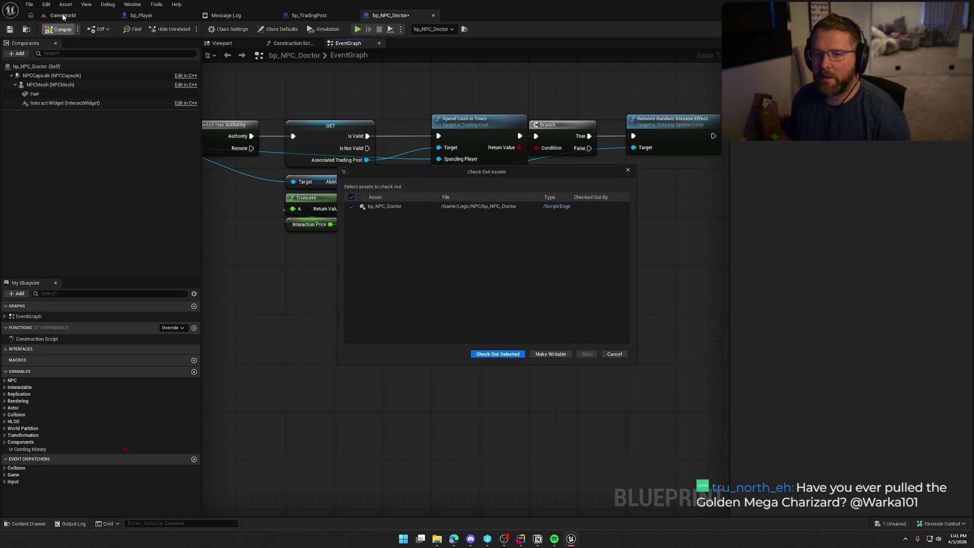
pyautogui.click(502, 357)
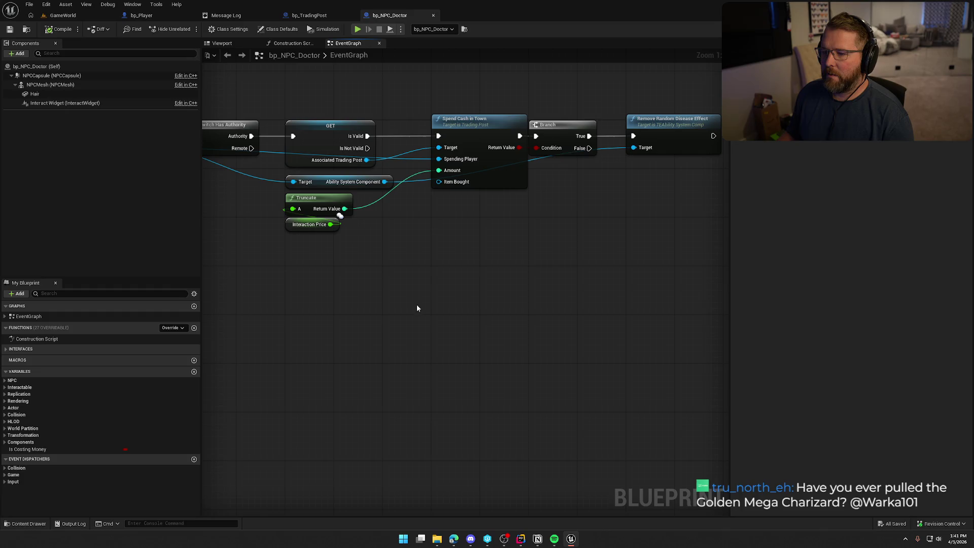
pyautogui.click(62, 15)
pyautogui.hotkey('alt', 'p')
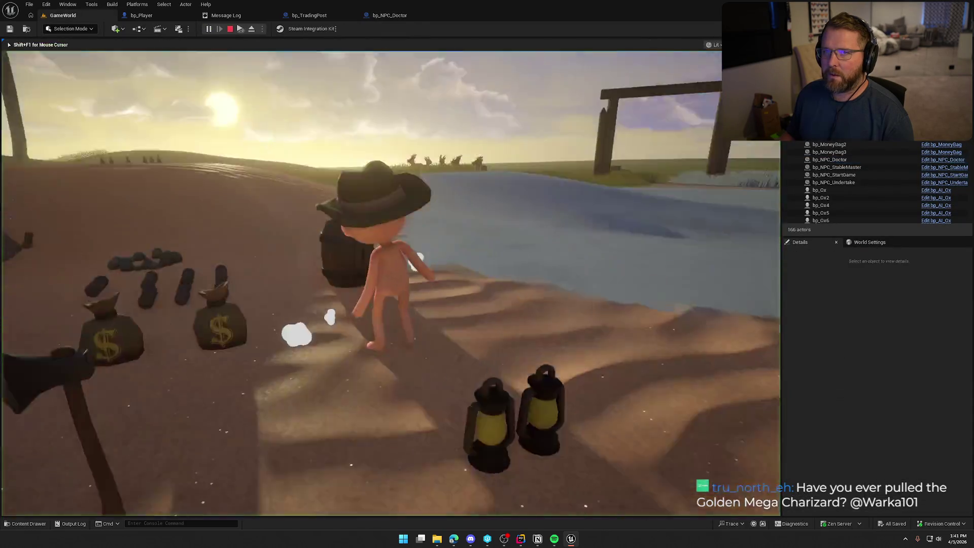
# Return to the game, run to the campsite and buy food at the store counter
pyautogui.press('w')
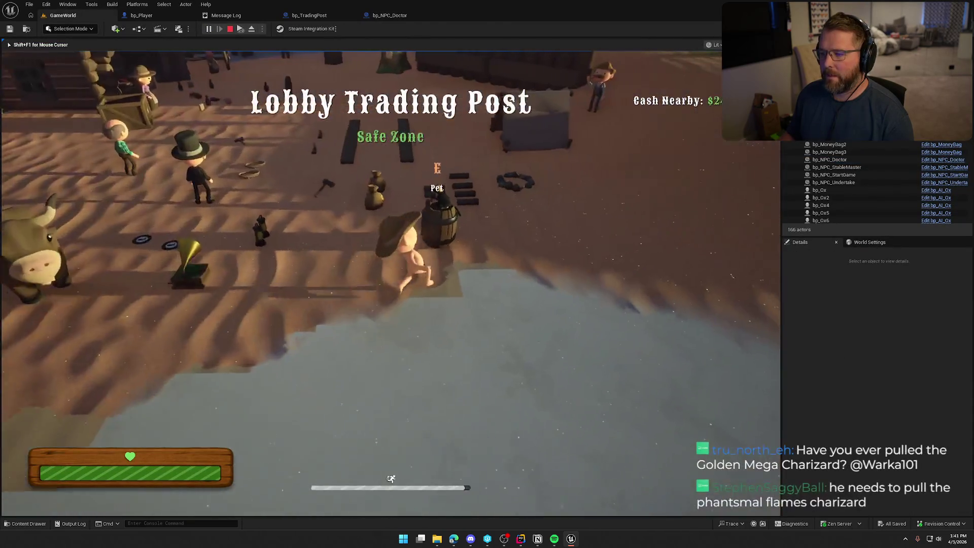
pyautogui.press('super')
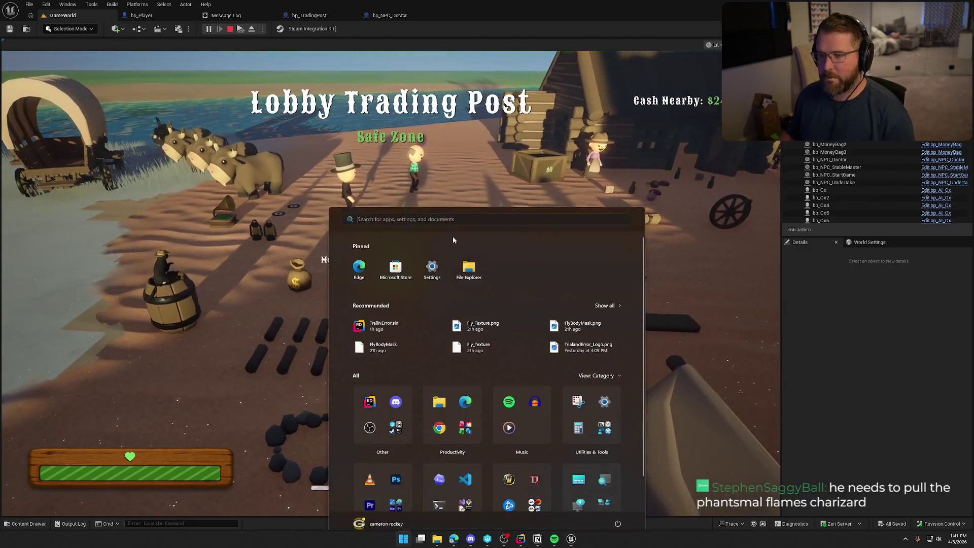
pyautogui.press('super')
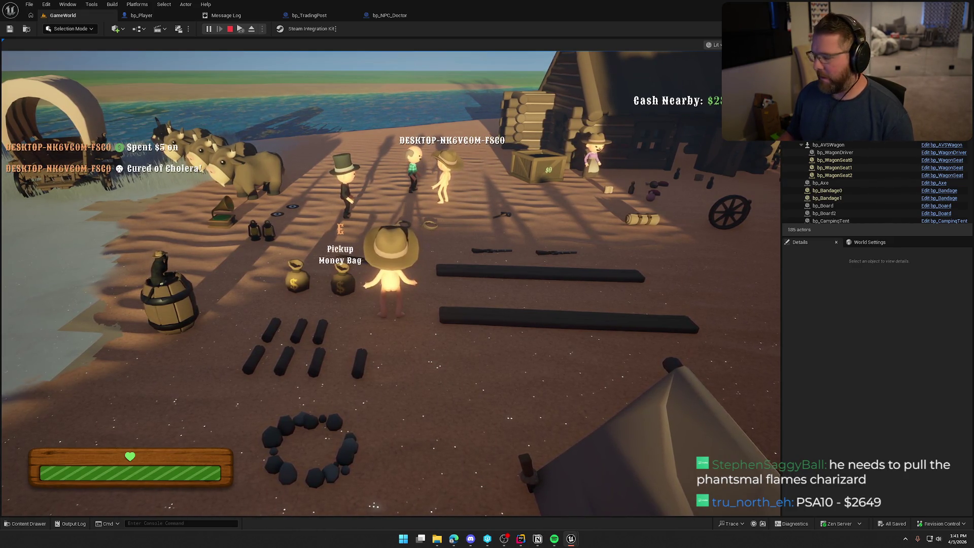
pyautogui.press('super')
pyautogui.click(556, 159)
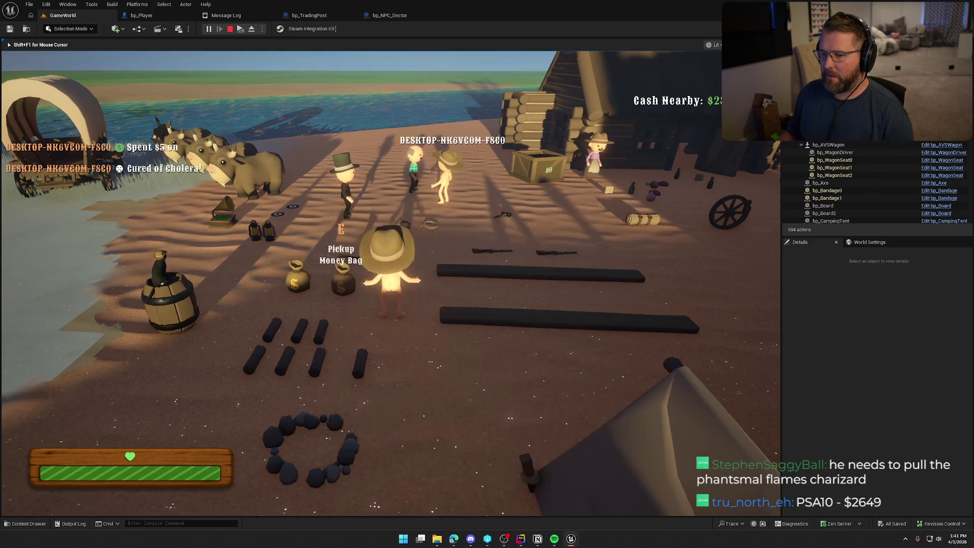
pyautogui.press('w')
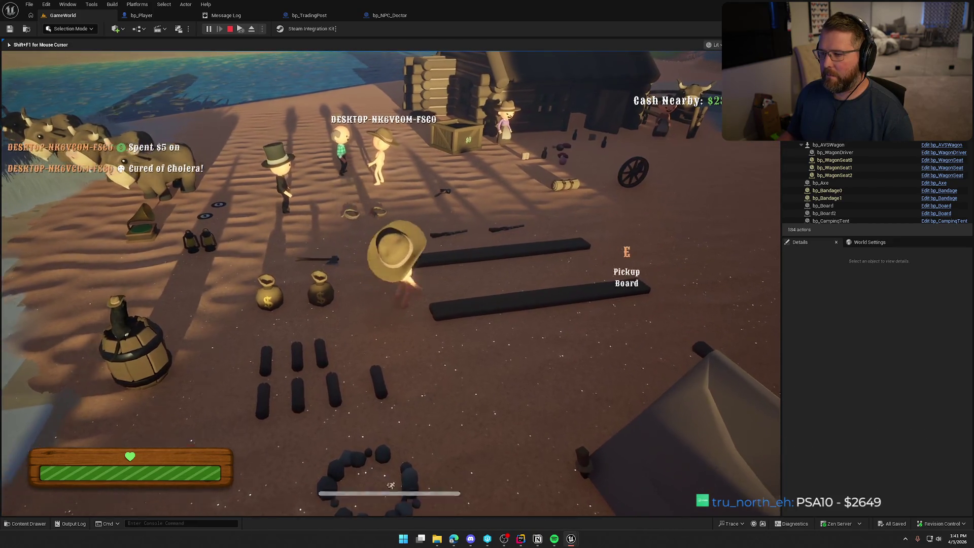
pyautogui.press('w')
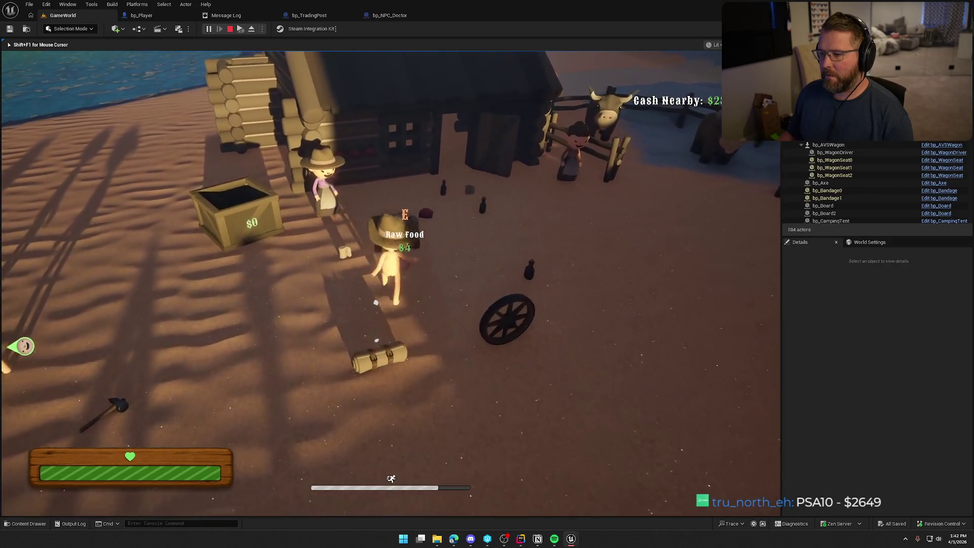
pyautogui.press('e')
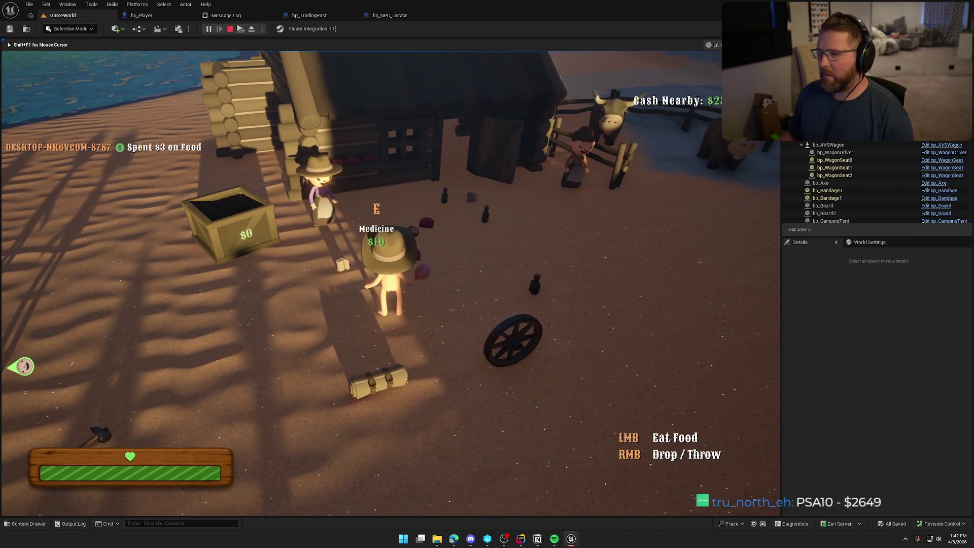
# Pay the doctor to cure dysentery, then stop the play session
pyautogui.press('w')
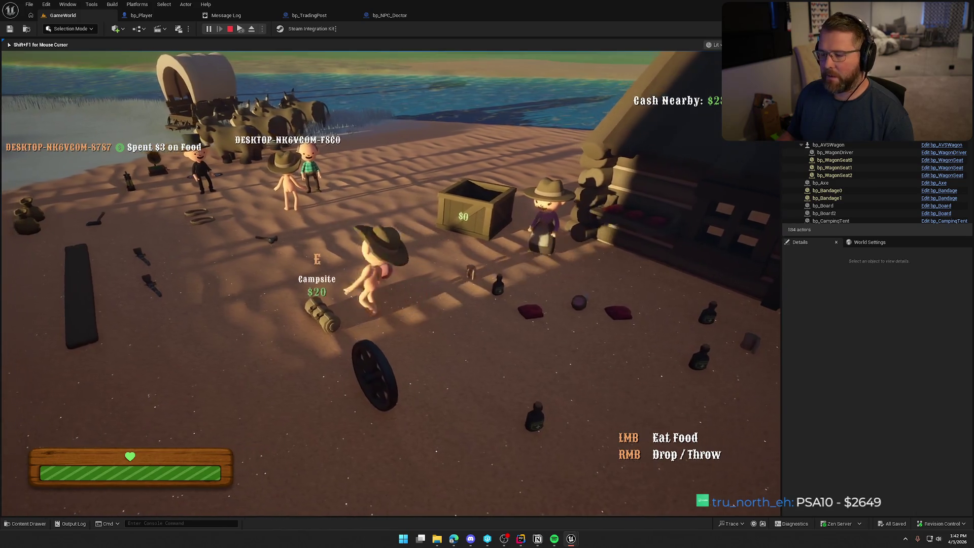
pyautogui.press('w')
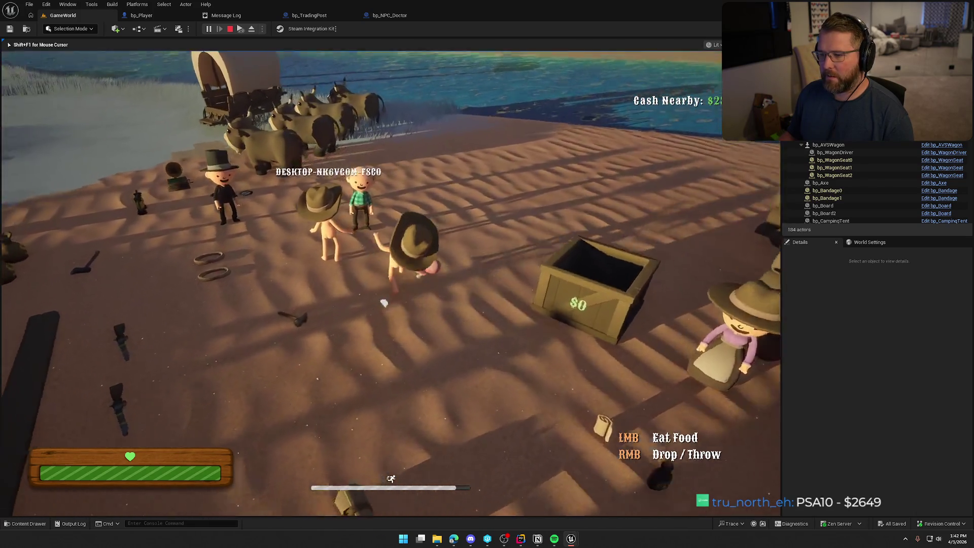
pyautogui.press('e')
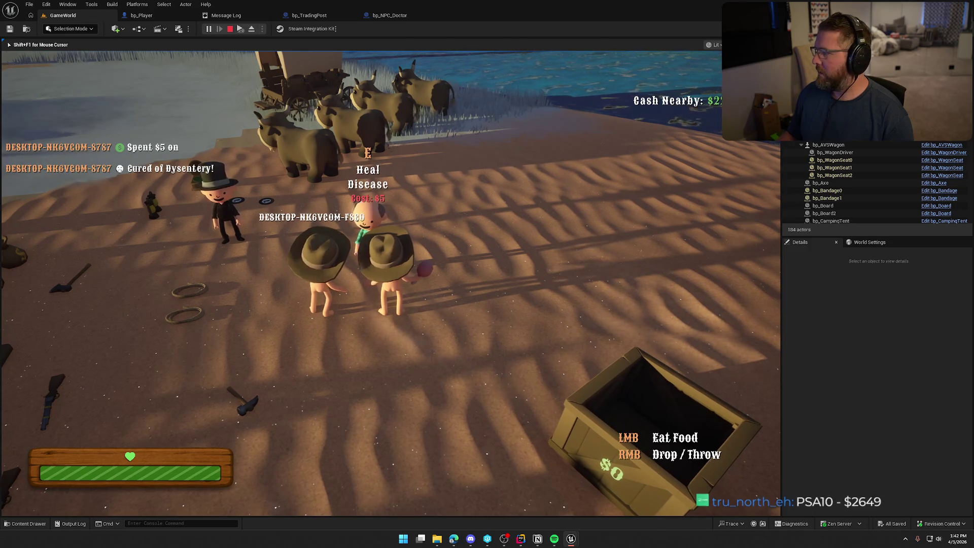
pyautogui.press('s')
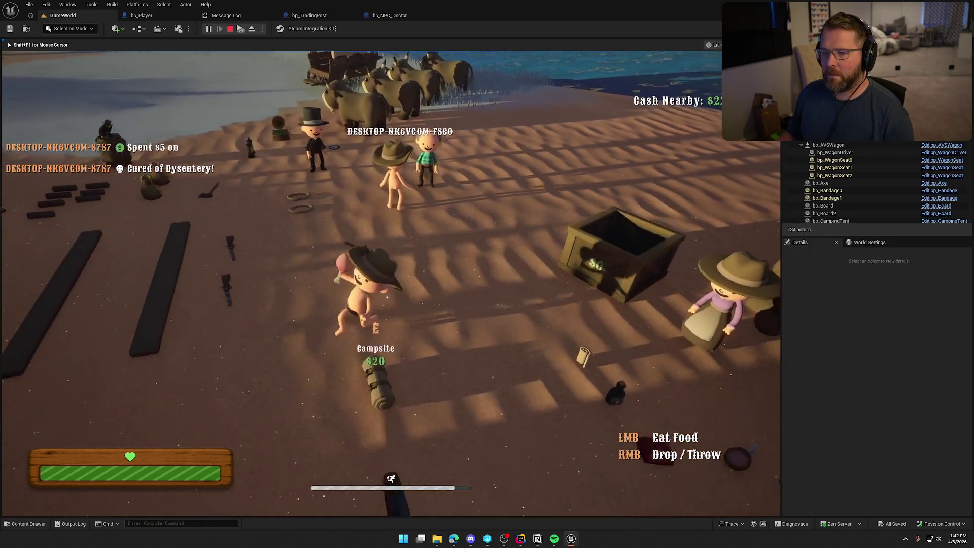
pyautogui.press('Escape')
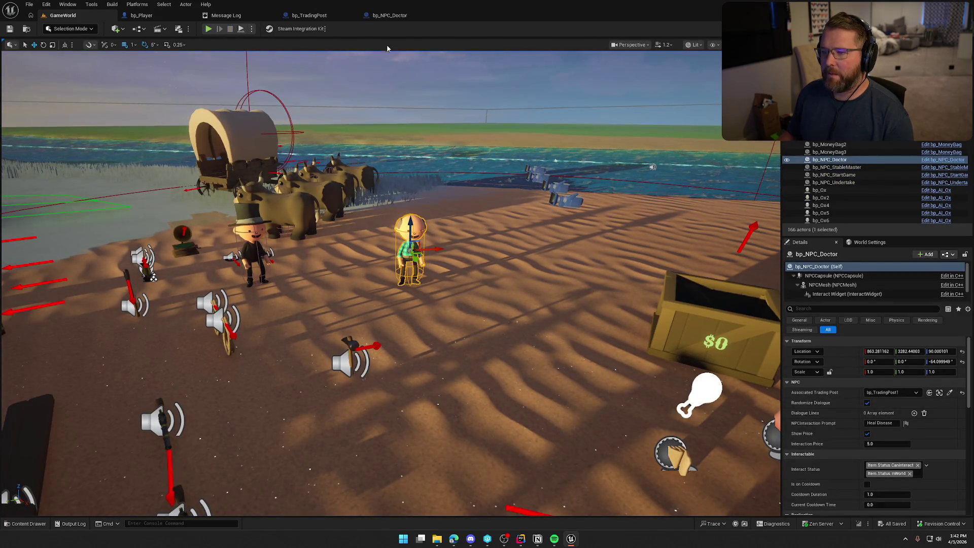
# In bp_NPC_Doctor, shift the Branch and Remove Random Disease nodes to the right
pyautogui.click(389, 15)
pyautogui.moveTo(466, 94); pyautogui.dragTo(555, 158)
pyautogui.moveTo(468, 136); pyautogui.dragTo(515, 136)
pyautogui.click(476, 146)
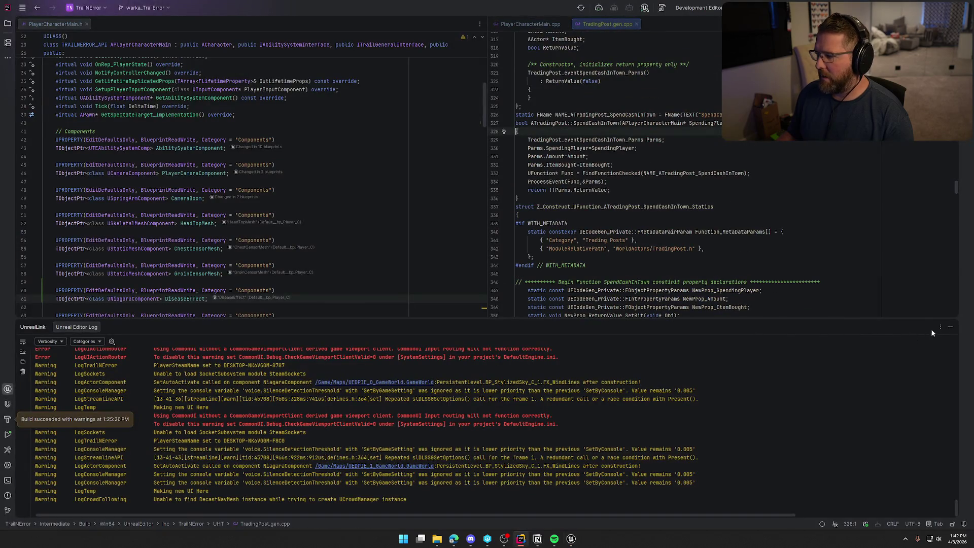
# Close TradingPost.gen.cpp, PlayerCharacterMain.cpp and PlayerCharacterMain.h in Rider, then return to Unreal
pyautogui.click(950, 327)
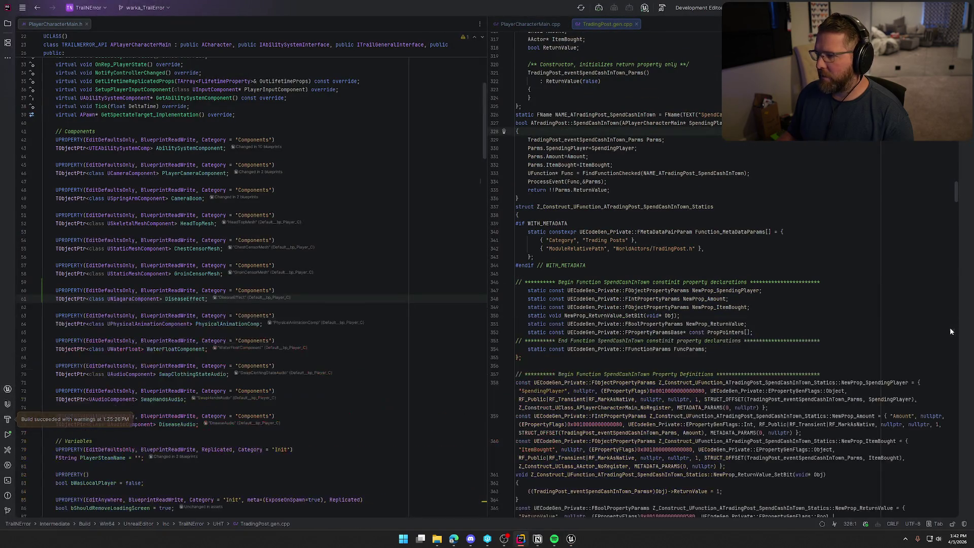
pyautogui.middleClick(598, 25)
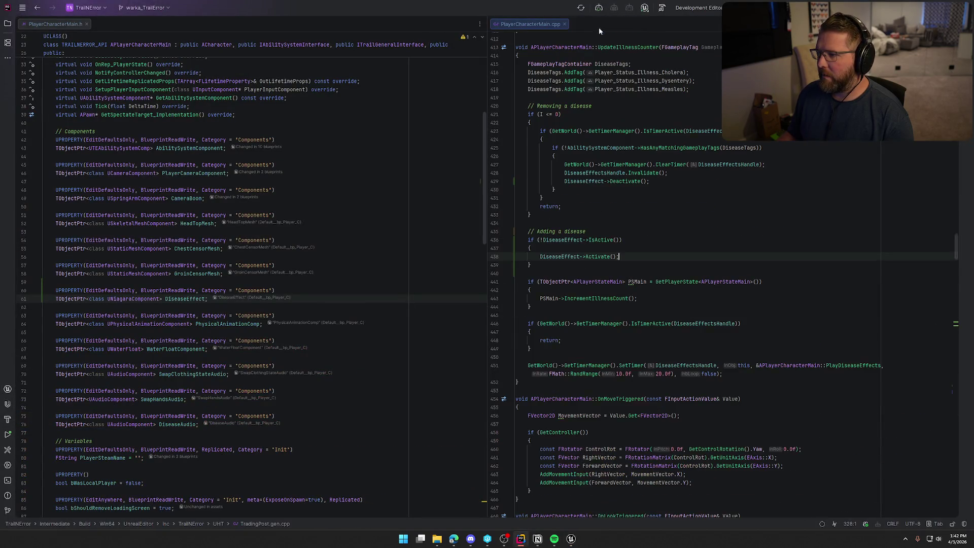
pyautogui.middleClick(543, 26)
pyautogui.middleClick(74, 23)
pyautogui.click(571, 538)
pyautogui.moveTo(420, 114); pyautogui.dragTo(561, 279)
pyautogui.click(529, 274)
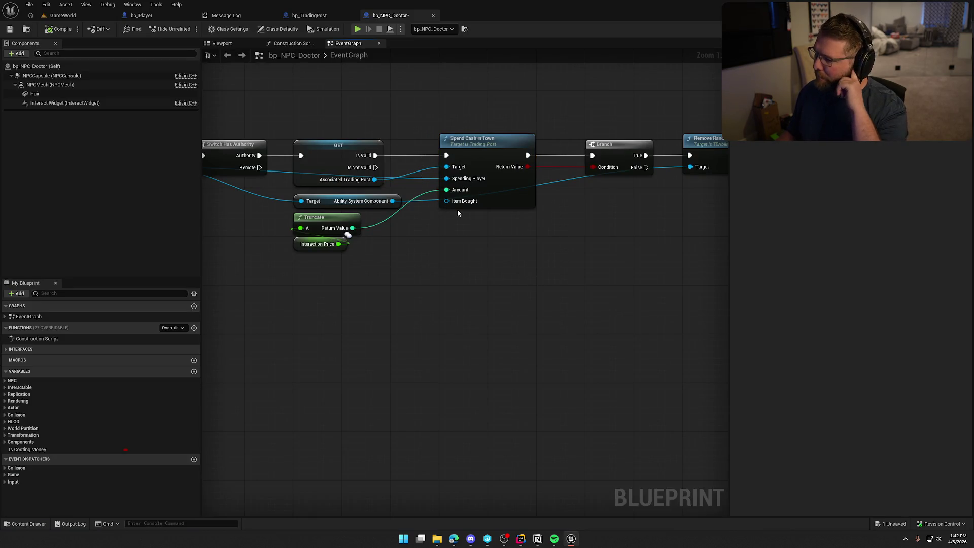
# Pan the doctor's EventGraph and save bp_NPC_Doctor
pyautogui.moveTo(459, 250)
pyautogui.mouseDown()
pyautogui.moveTo(691, 274)
pyautogui.moveTo(580, 263)
pyautogui.mouseUp()
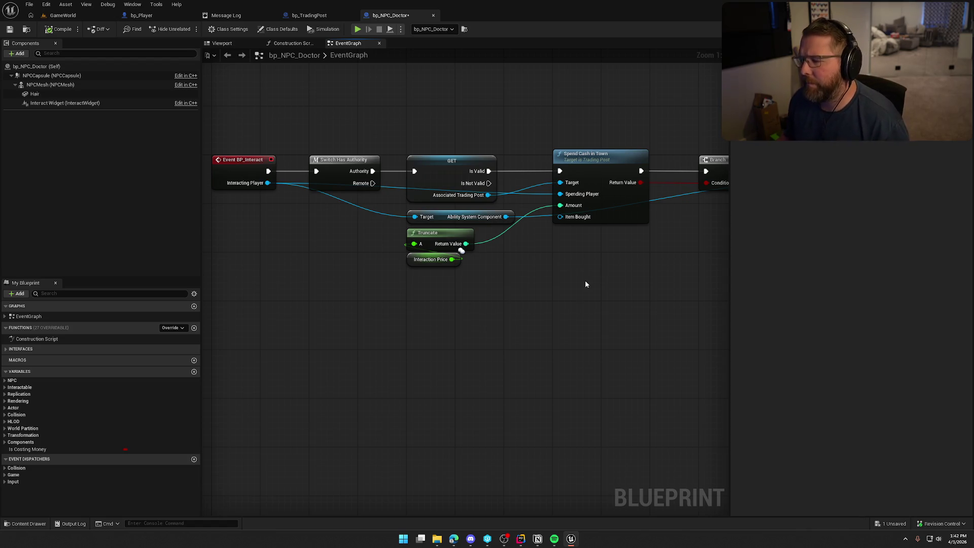
pyautogui.moveTo(586, 281)
pyautogui.mouseDown()
pyautogui.moveTo(363, 280)
pyautogui.moveTo(442, 263)
pyautogui.moveTo(570, 281)
pyautogui.mouseUp()
pyautogui.scroll(-1, 574, 283)
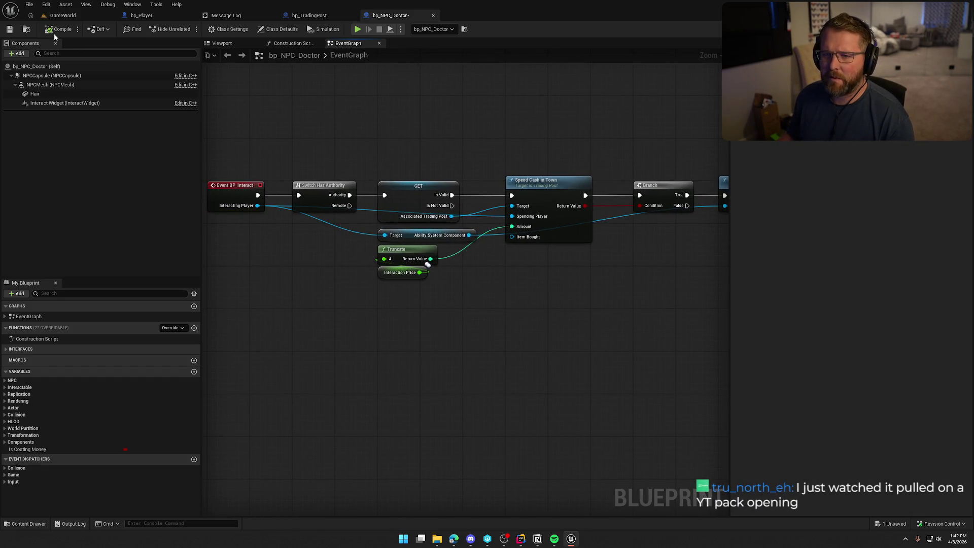
pyautogui.hotkey('ctrl', 's')
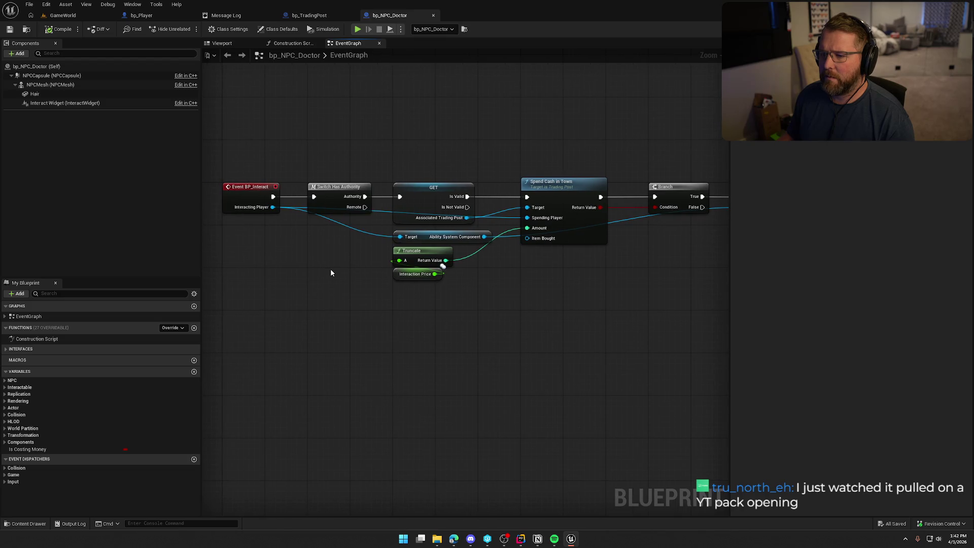
# Review the Spend Cash in Town node, then switch to bp_TradingPost's SpendCashInTown graph
pyautogui.moveTo(565, 254); pyautogui.dragTo(498, 258)
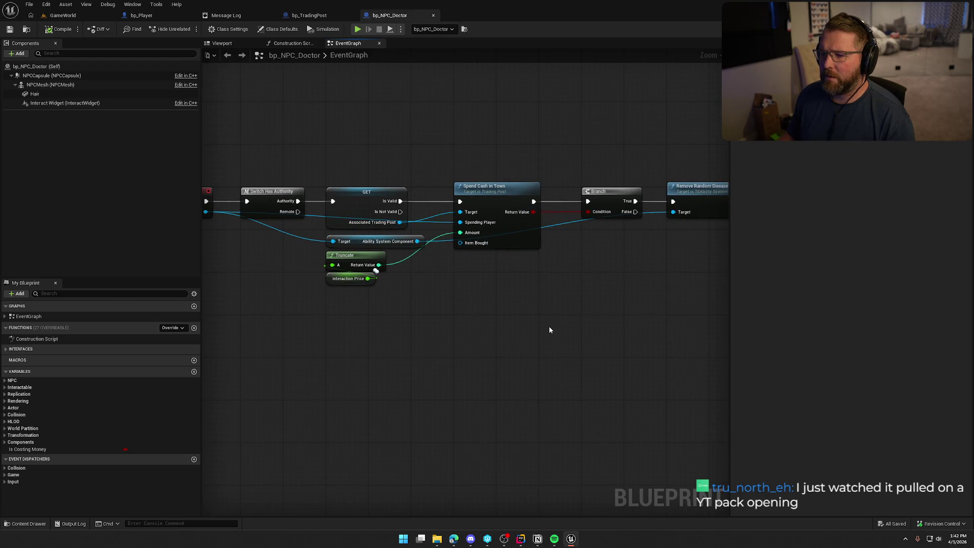
pyautogui.moveTo(391, 306)
pyautogui.mouseDown()
pyautogui.moveTo(356, 274)
pyautogui.moveTo(457, 299)
pyautogui.moveTo(351, 278)
pyautogui.mouseUp()
pyautogui.click(433, 293)
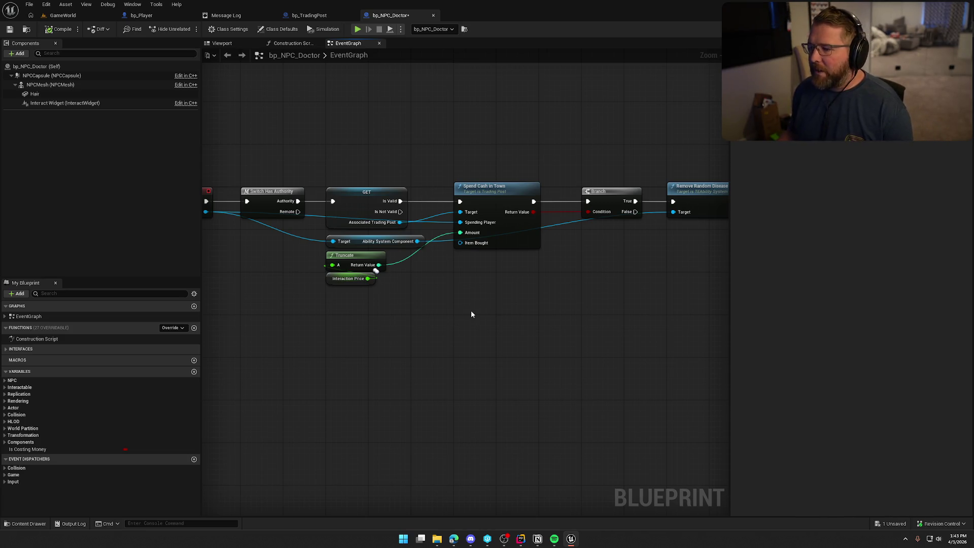
pyautogui.moveTo(468, 313); pyautogui.dragTo(518, 318)
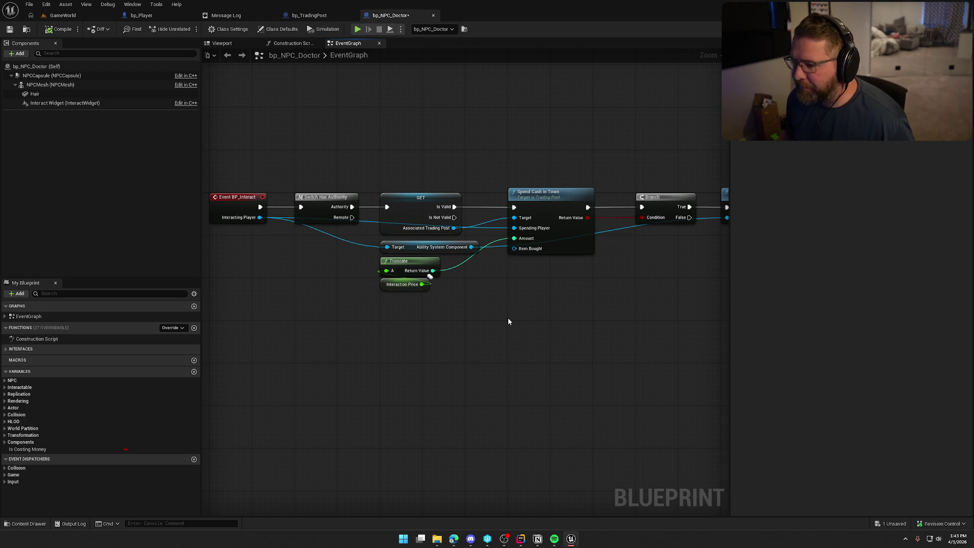
pyautogui.click(552, 242)
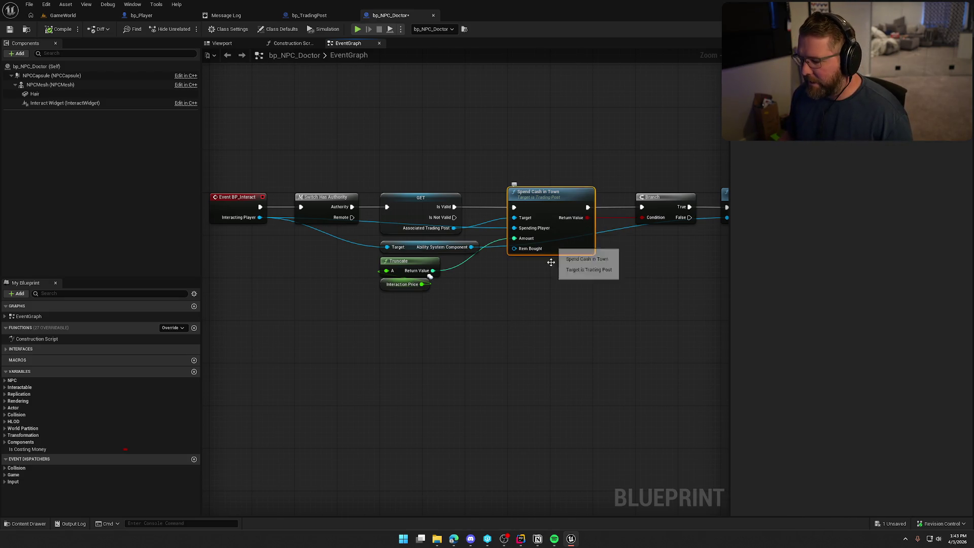
pyautogui.click(307, 17)
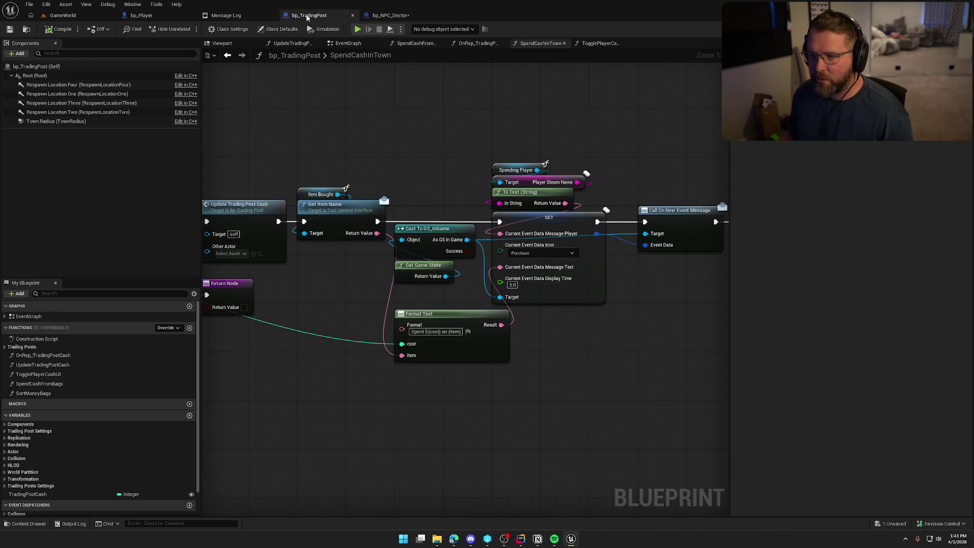
pyautogui.hotkey('alt', 'Tab')
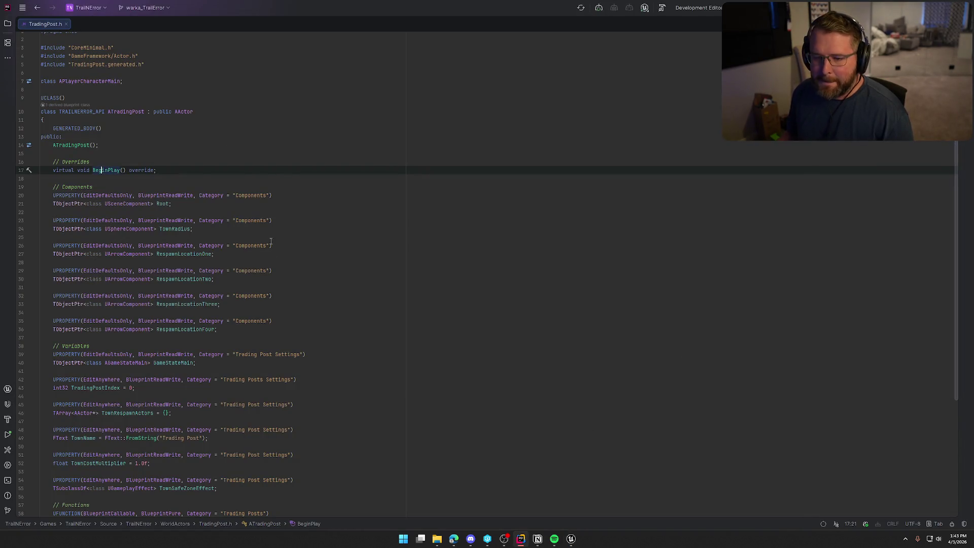
pyautogui.scroll(-5, 274, 248)
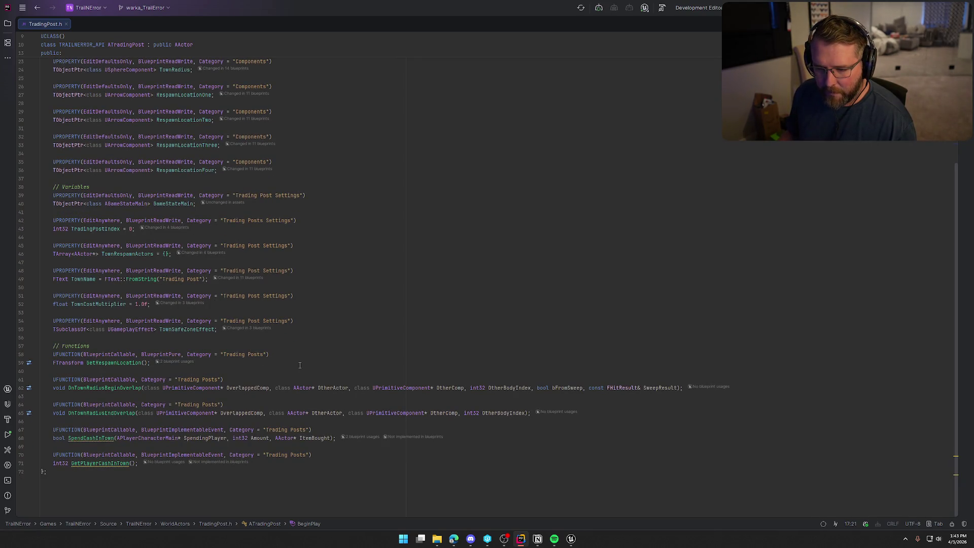
pyautogui.keyDown('ctrl'); pyautogui.click(94, 439); pyautogui.keyUp('ctrl')
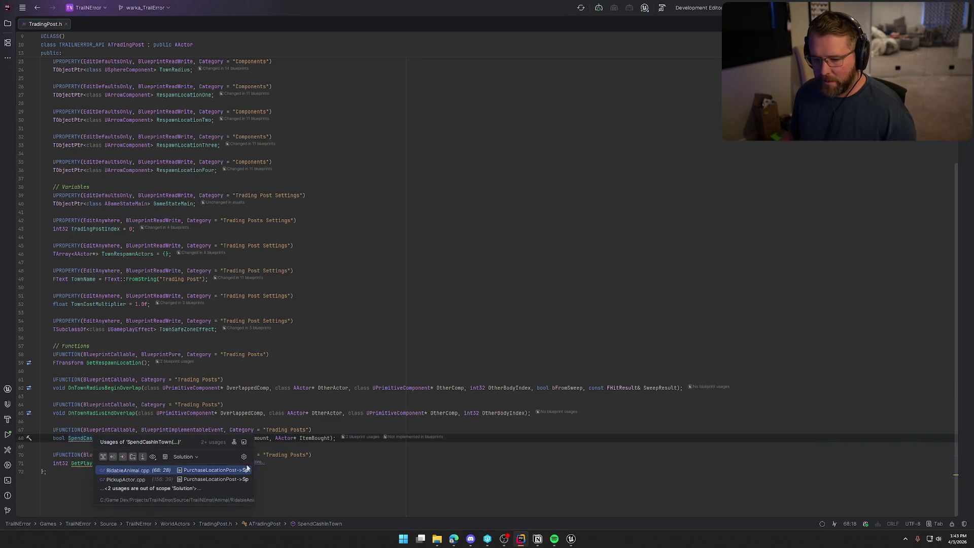
pyautogui.click(263, 371)
pyautogui.click(83, 440)
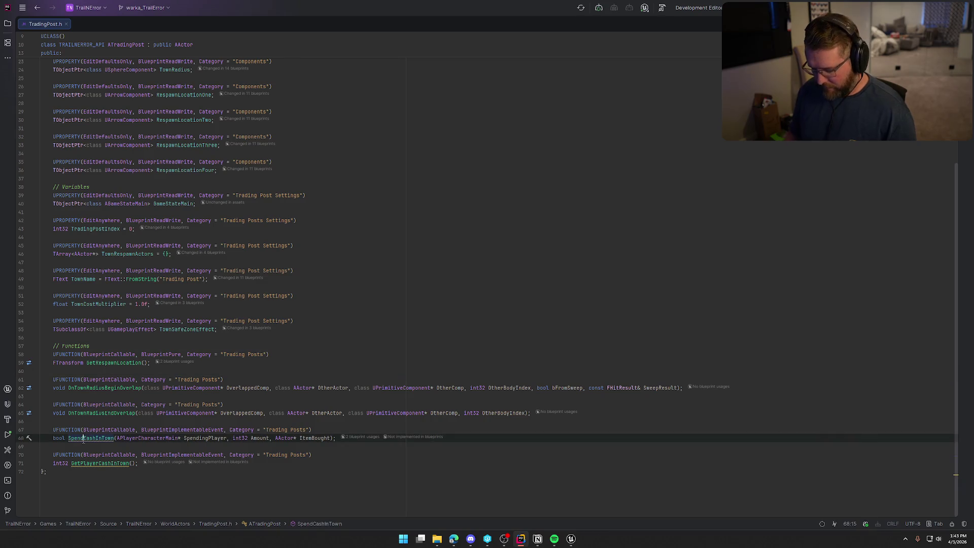
pyautogui.hotkey('alt', 'Return')
pyautogui.press('Escape')
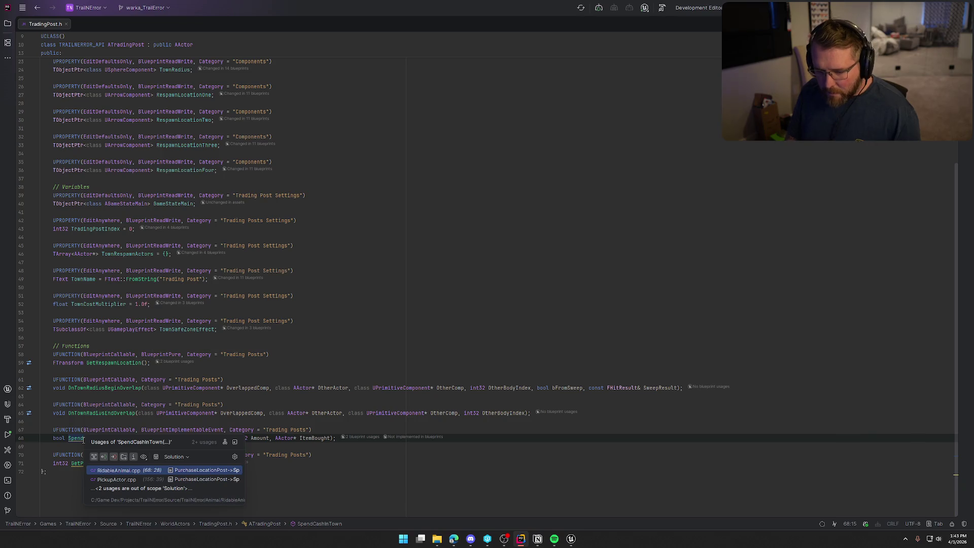
pyautogui.hotkey('ctrl', 'alt', 'Left')
pyautogui.click(177, 428)
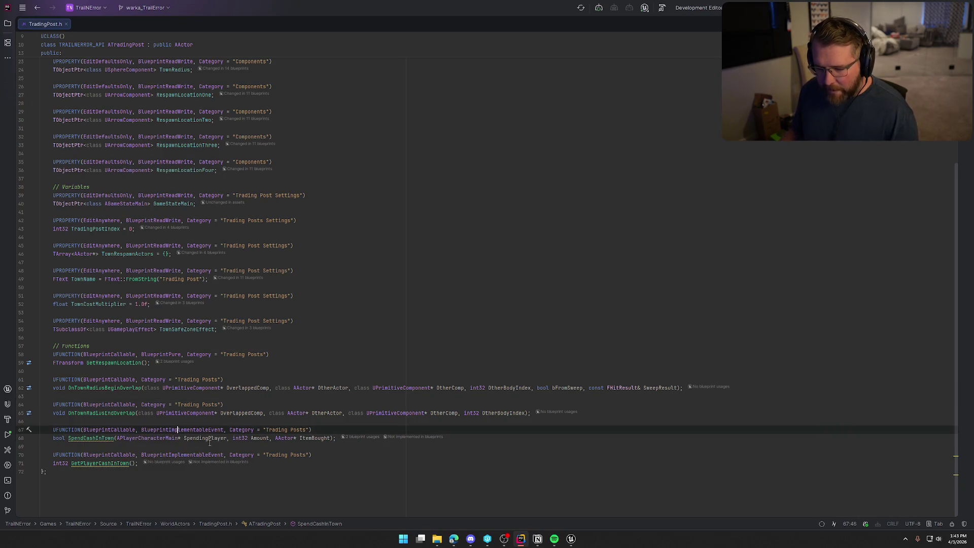
pyautogui.click(574, 540)
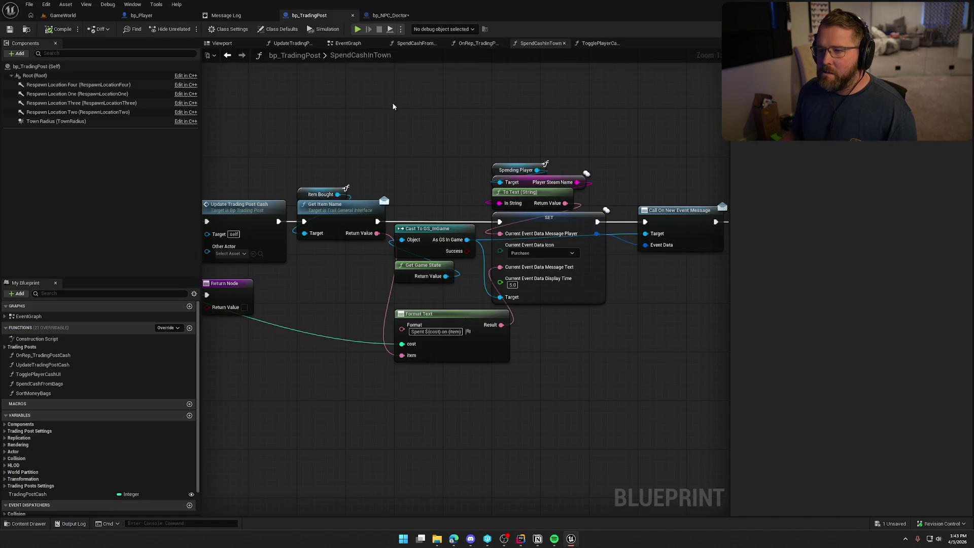
# Look over SpendCashInTown and peek into the UpdateTradingPostCash function graph
pyautogui.moveTo(446, 122)
pyautogui.mouseDown()
pyautogui.moveTo(621, 123)
pyautogui.moveTo(550, 145)
pyautogui.moveTo(418, 129)
pyautogui.mouseUp()
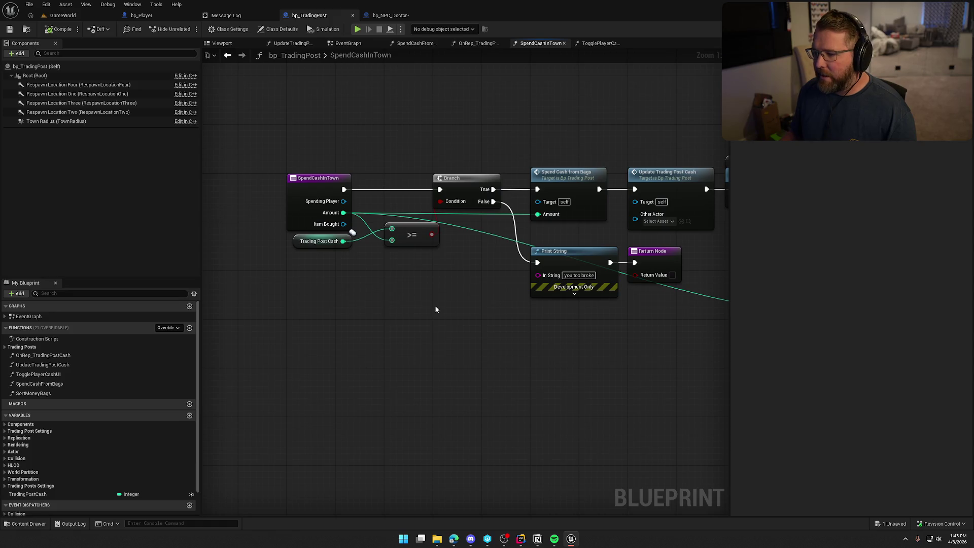
pyautogui.moveTo(436, 309); pyautogui.dragTo(282, 312)
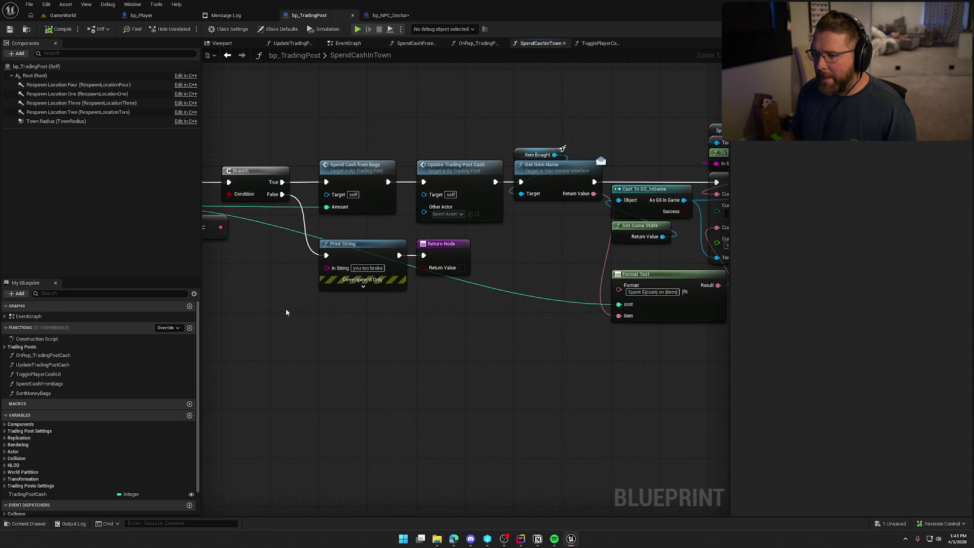
pyautogui.moveTo(455, 341)
pyautogui.mouseDown()
pyautogui.moveTo(426, 349)
pyautogui.moveTo(424, 360)
pyautogui.moveTo(487, 331)
pyautogui.mouseUp()
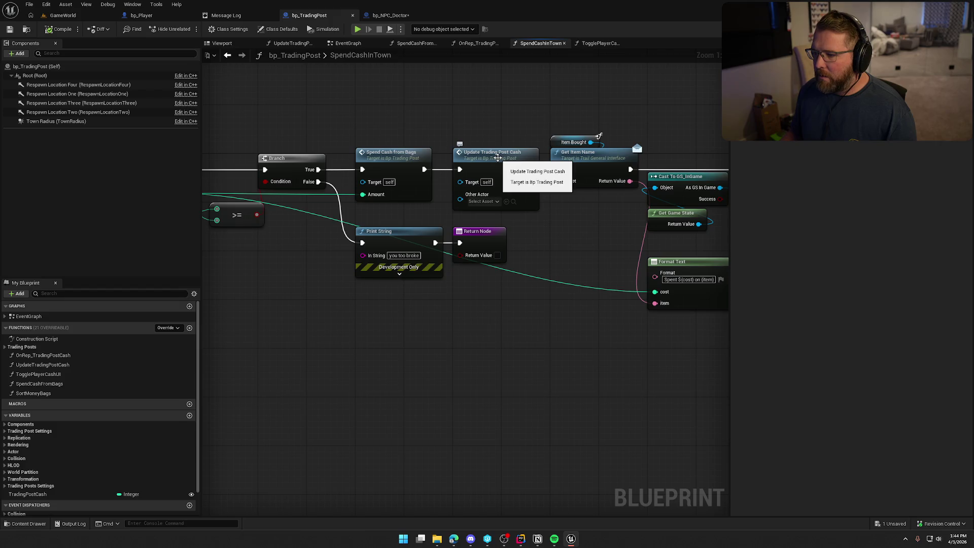
pyautogui.doubleClick(497, 158)
pyautogui.moveTo(506, 308)
pyautogui.mouseDown()
pyautogui.moveTo(457, 308)
pyautogui.moveTo(700, 318)
pyautogui.moveTo(622, 342)
pyautogui.mouseUp()
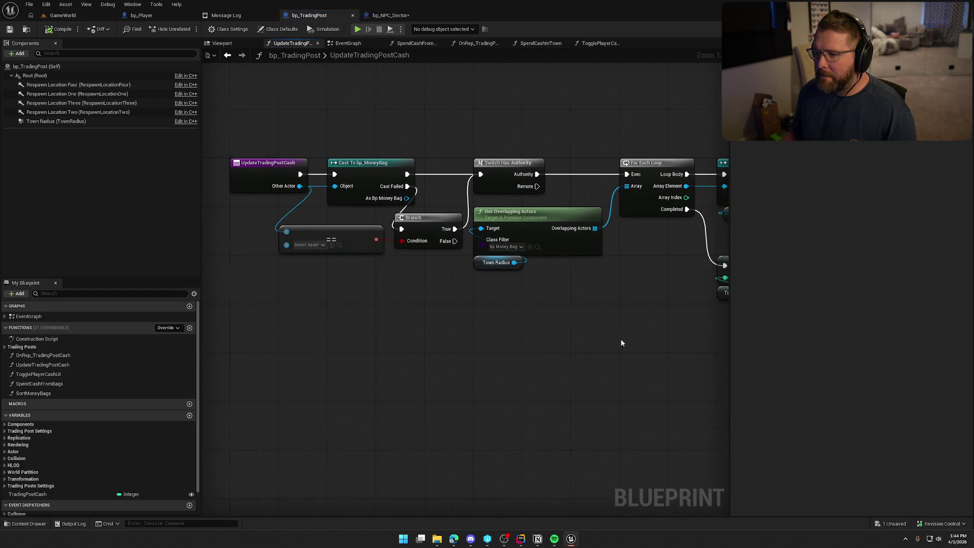
pyautogui.click(227, 55)
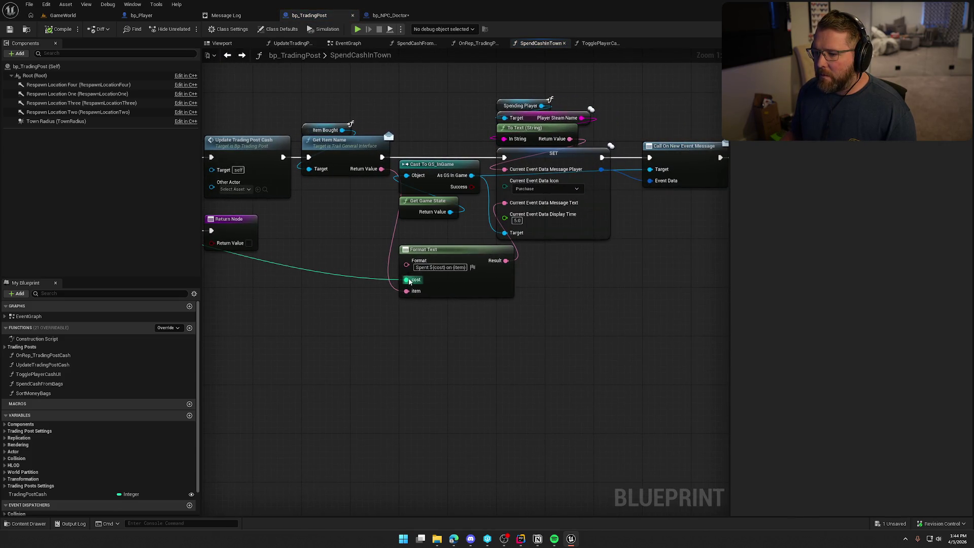
# Marquee-select the Item Bought to Call On New Event Message nodes and drag them right
pyautogui.moveTo(571, 297)
pyautogui.mouseDown()
pyautogui.moveTo(533, 294)
pyautogui.moveTo(501, 192)
pyautogui.mouseUp()
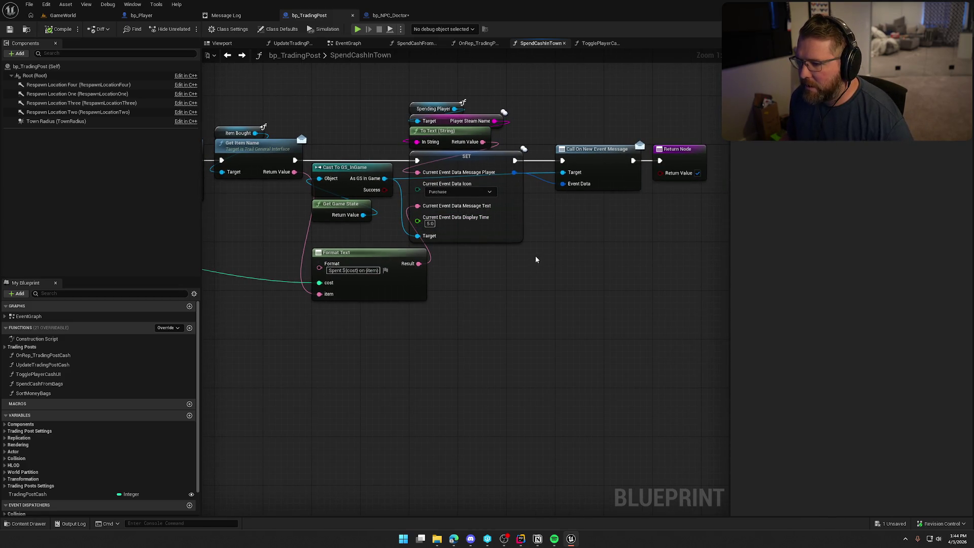
pyautogui.scroll(-2, 535, 256)
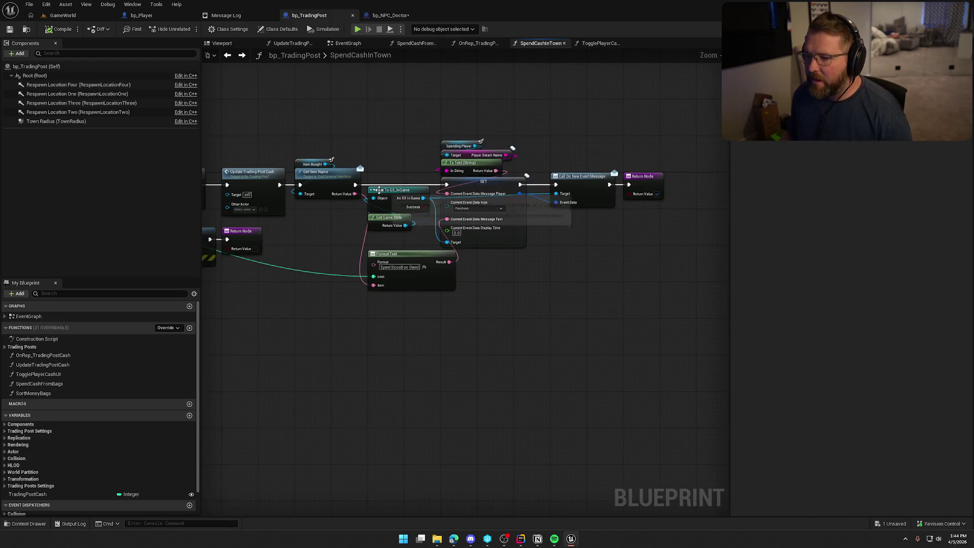
pyautogui.moveTo(305, 113)
pyautogui.mouseDown()
pyautogui.moveTo(474, 294)
pyautogui.moveTo(616, 306)
pyautogui.mouseUp()
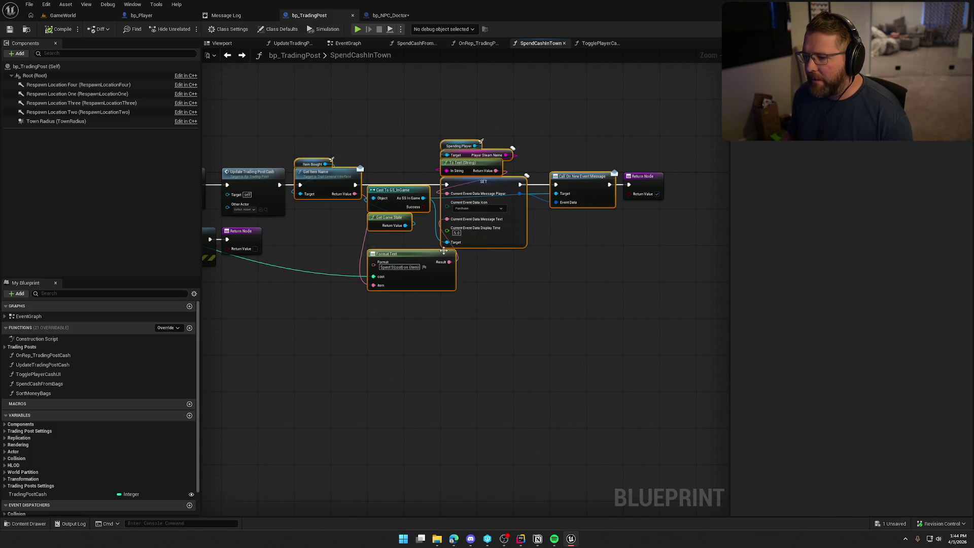
pyautogui.scroll(2, 408, 238)
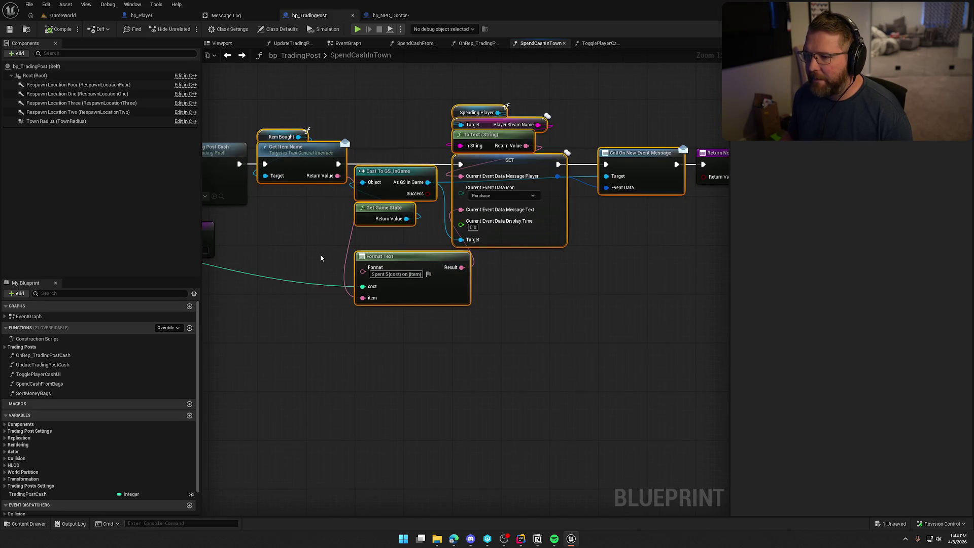
pyautogui.moveTo(280, 277)
pyautogui.mouseDown()
pyautogui.moveTo(305, 254)
pyautogui.moveTo(457, 239)
pyautogui.moveTo(216, 261)
pyautogui.mouseUp()
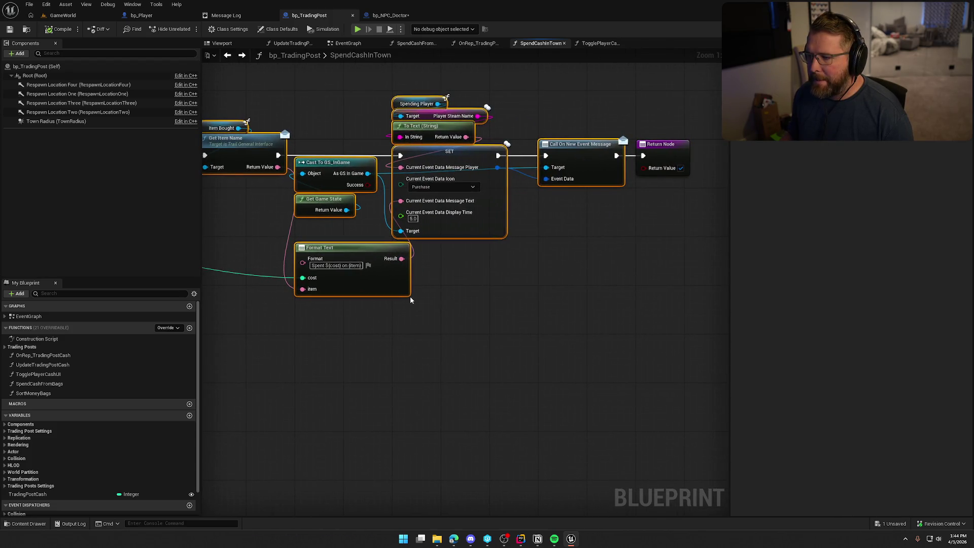
pyautogui.scroll(-3, 410, 296)
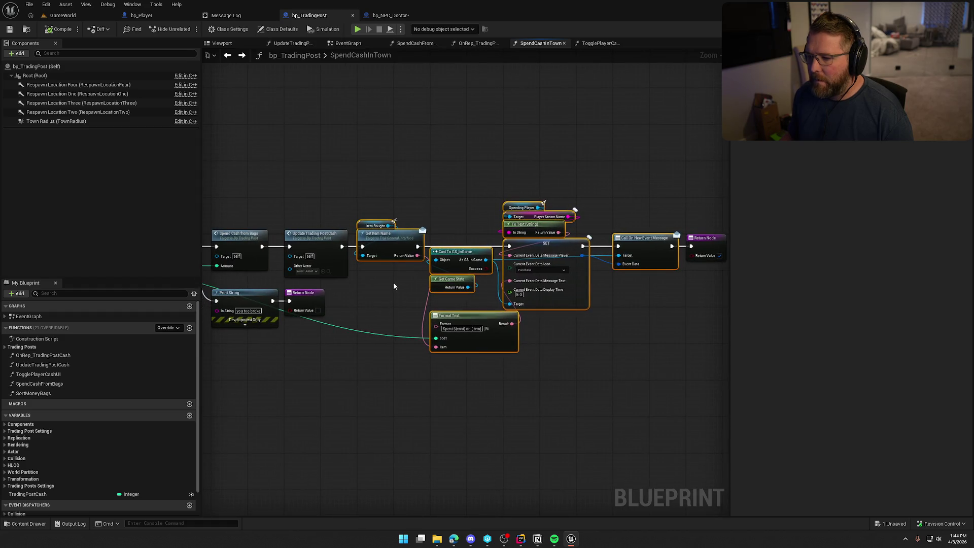
pyautogui.scroll(3, 404, 230)
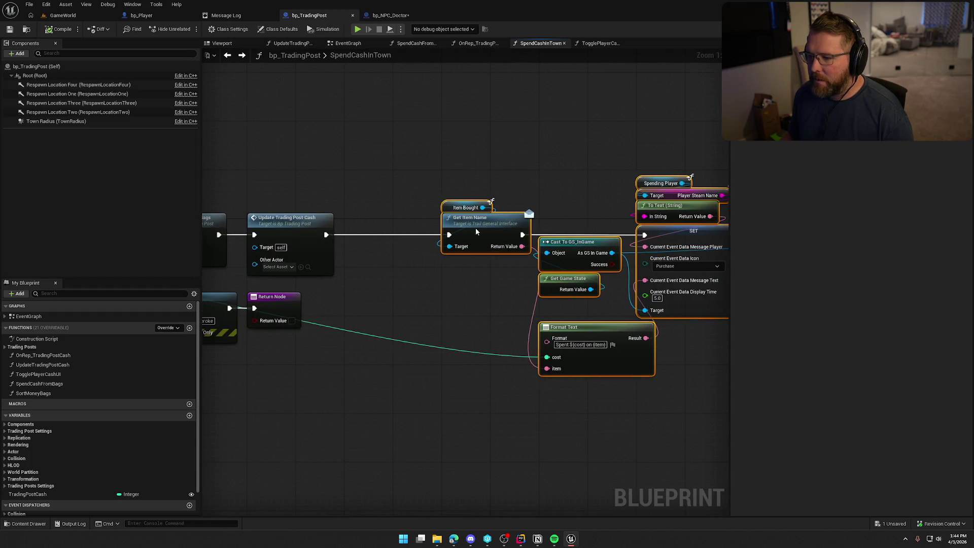
pyautogui.moveTo(476, 227); pyautogui.dragTo(203, 223)
pyautogui.moveTo(531, 290); pyautogui.dragTo(521, 291)
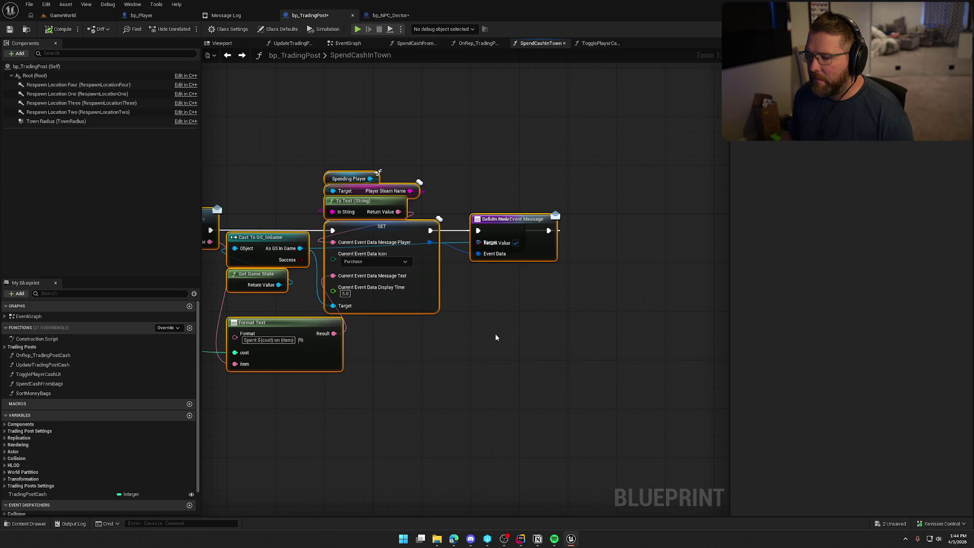
# Undo the accidental node move, then select all nodes and shift them right
pyautogui.hotkey('ctrl', 'z')
pyautogui.scroll(-1, 490, 313)
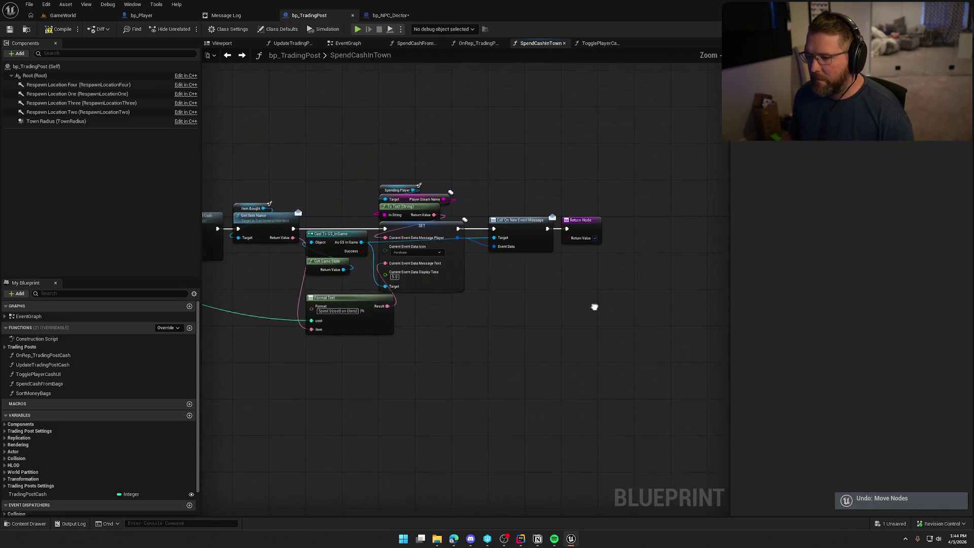
pyautogui.moveTo(245, 167); pyautogui.dragTo(687, 420)
pyautogui.scroll(2, 428, 333)
pyautogui.moveTo(242, 189); pyautogui.dragTo(376, 190)
pyautogui.moveTo(307, 266); pyautogui.dragTo(499, 276)
# Convert Item Bought to a validated get between Update Trading Post Cash and Get Item Name
pyautogui.moveTo(529, 183)
pyautogui.mouseDown()
pyautogui.moveTo(454, 202)
pyautogui.moveTo(415, 230)
pyautogui.mouseUp()
pyautogui.rightClick(401, 232)
pyautogui.click(433, 315)
pyautogui.moveTo(341, 210)
pyautogui.mouseDown()
pyautogui.moveTo(398, 241)
pyautogui.moveTo(377, 206)
pyautogui.moveTo(513, 210)
pyautogui.mouseUp()
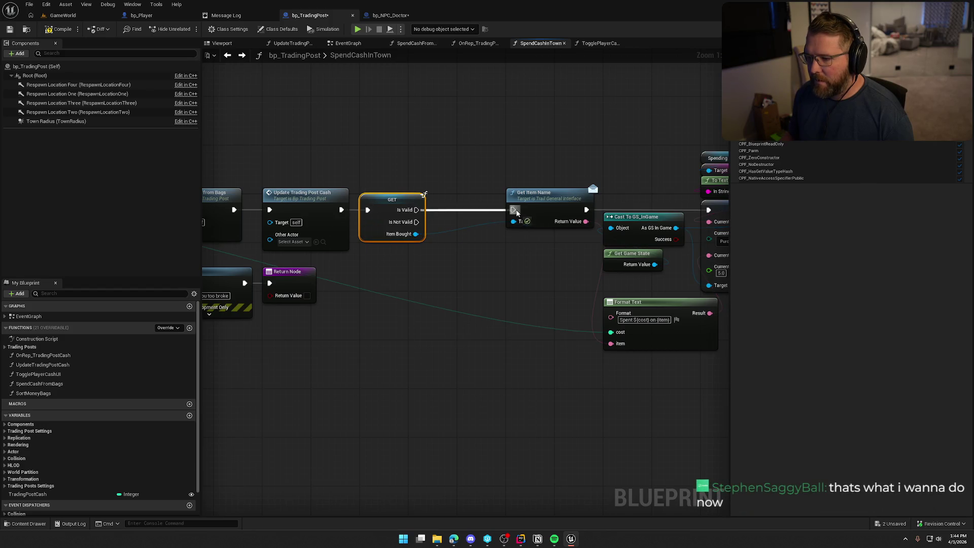
pyautogui.scroll(-3, 380, 265)
pyautogui.moveTo(361, 158); pyautogui.dragTo(581, 349)
pyautogui.scroll(3, 530, 355)
pyautogui.moveTo(317, 161); pyautogui.dragTo(389, 178)
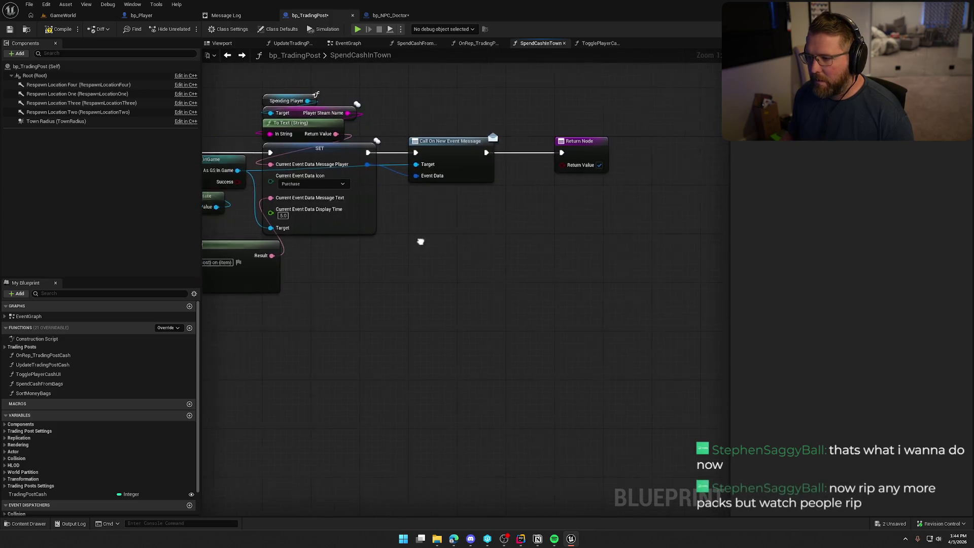
pyautogui.moveTo(518, 143)
pyautogui.mouseDown()
pyautogui.moveTo(520, 235)
pyautogui.moveTo(521, 148)
pyautogui.mouseUp()
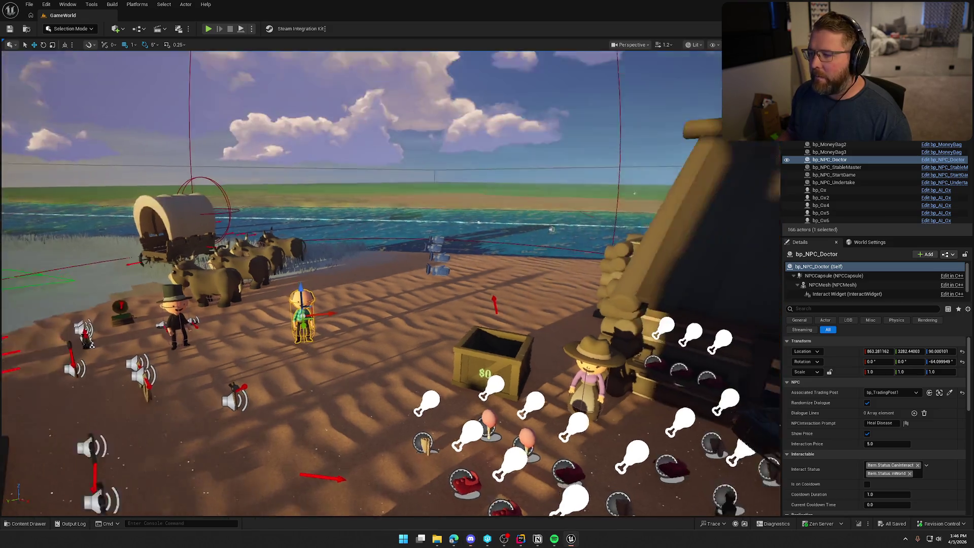
# Fly the viewport camera from the NPCs past the cabin and low over the wagon toward the water
pyautogui.moveTo(96, 385)
pyautogui.mouseDown()
pyautogui.moveTo(72, 395)
pyautogui.moveTo(705, 328)
pyautogui.mouseUp()
pyautogui.press('Escape')
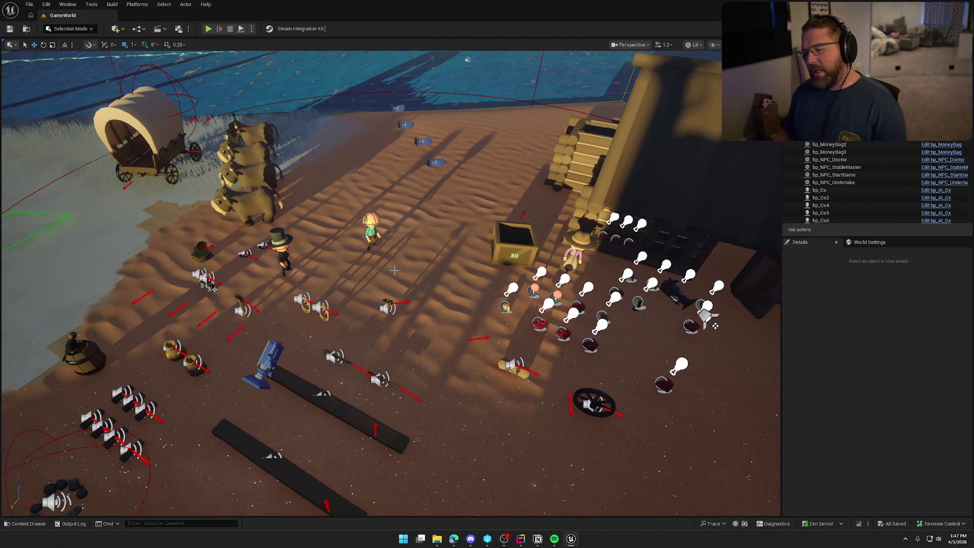
pyautogui.moveTo(429, 243)
pyautogui.mouseDown()
pyautogui.moveTo(333, 222)
pyautogui.moveTo(432, 244)
pyautogui.mouseUp()
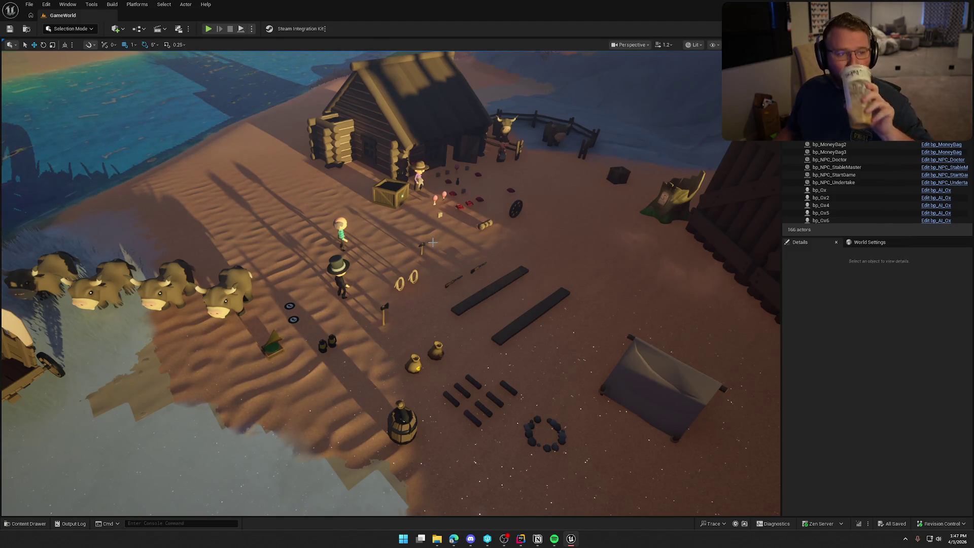
pyautogui.moveTo(432, 243)
pyautogui.mouseDown()
pyautogui.moveTo(426, 218)
pyautogui.moveTo(502, 331)
pyautogui.mouseUp()
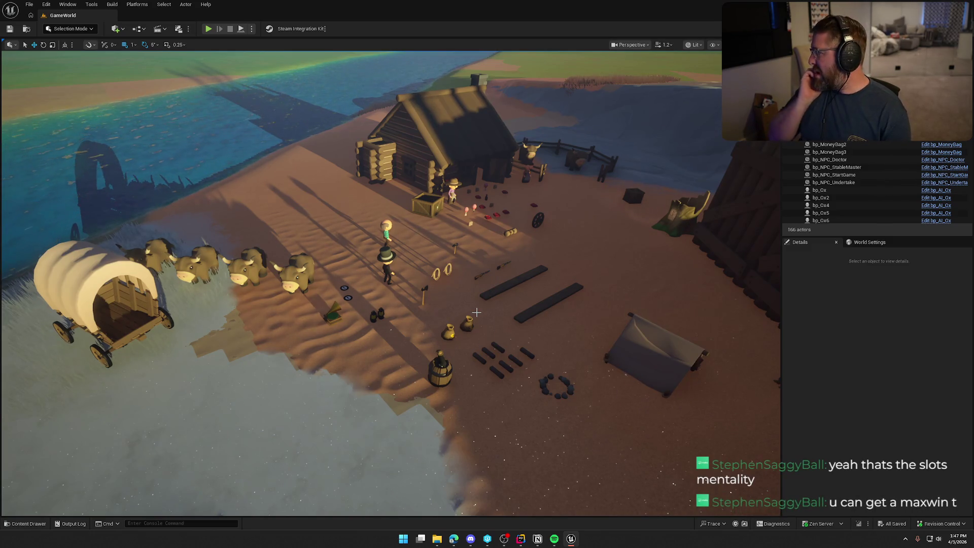
pyautogui.moveTo(556, 303)
pyautogui.mouseDown()
pyautogui.moveTo(502, 272)
pyautogui.moveTo(581, 318)
pyautogui.mouseUp()
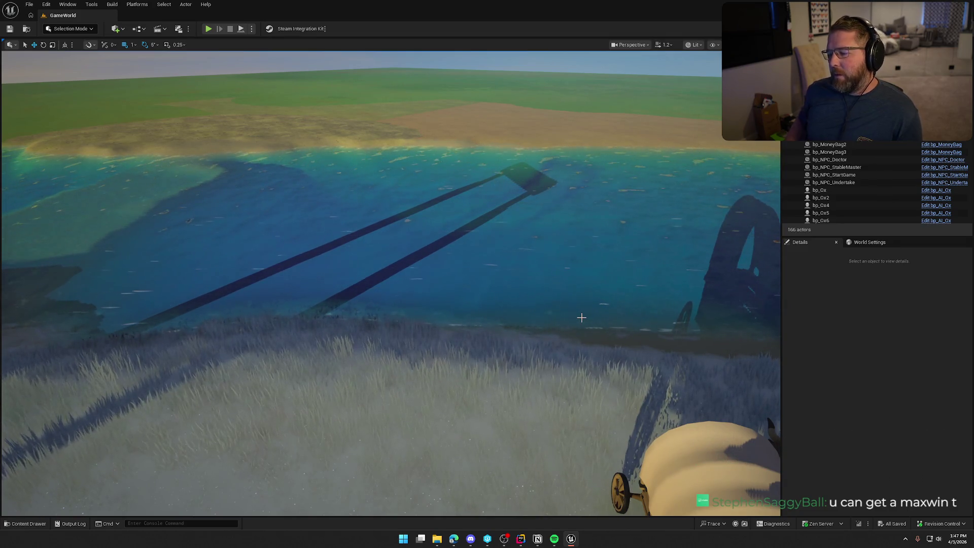
# Search the project assets for 'sp' and jump to NS_WaterfallSplash's folder
pyautogui.click(43, 524)
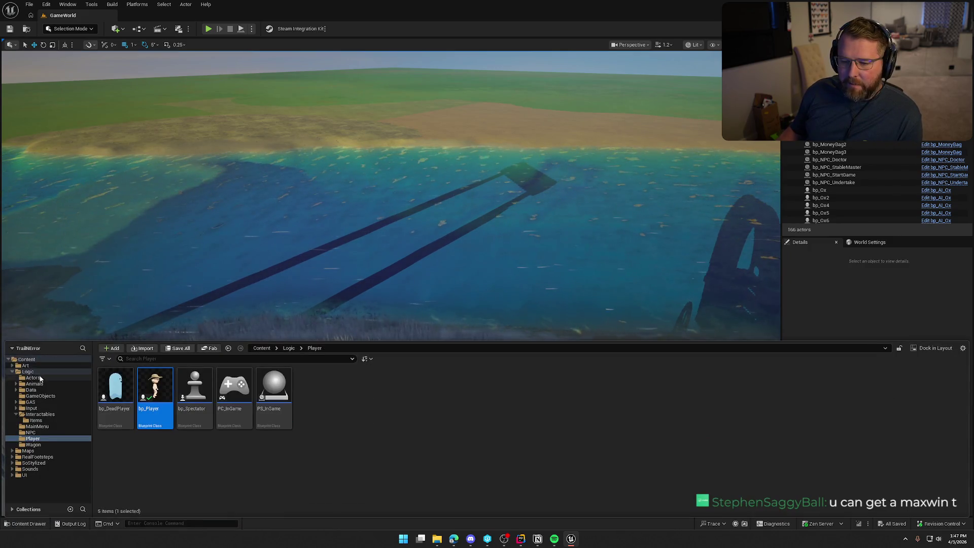
pyautogui.click(28, 359)
pyautogui.click(141, 359)
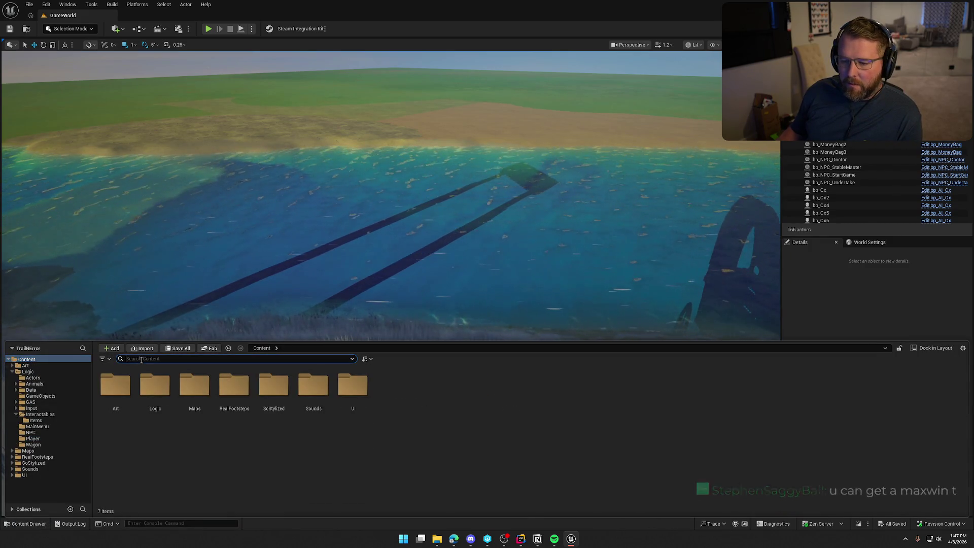
pyautogui.write('splash')
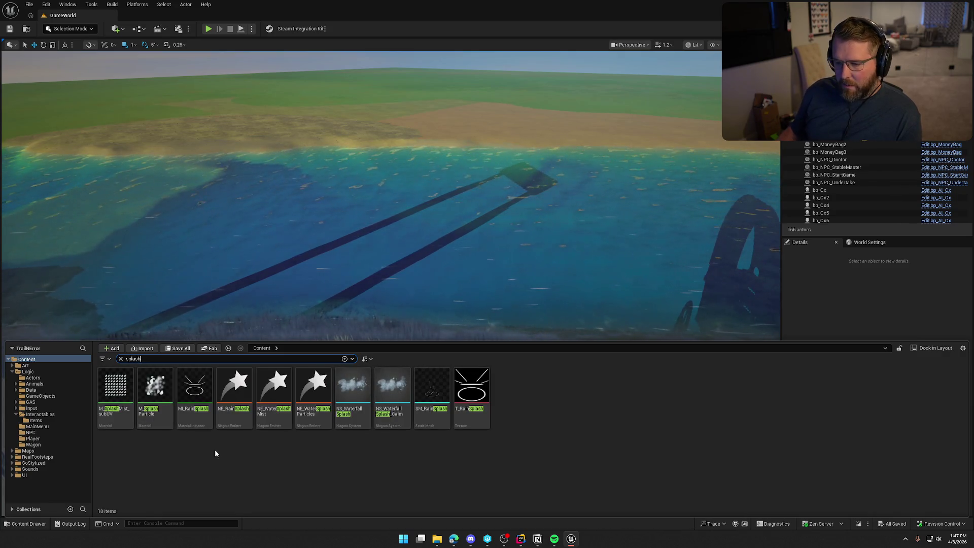
pyautogui.click(112, 403)
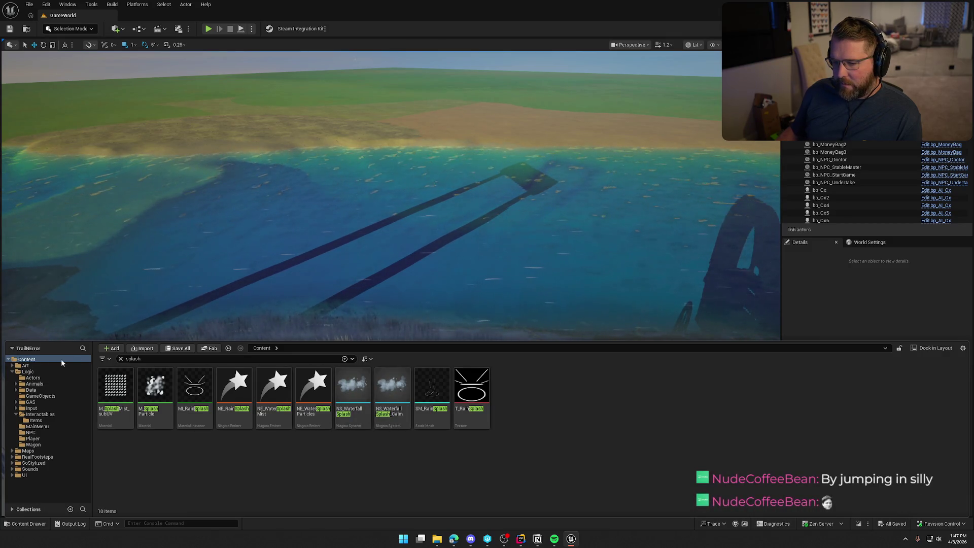
pyautogui.click(353, 395)
pyautogui.hotkey('ctrl', 'b')
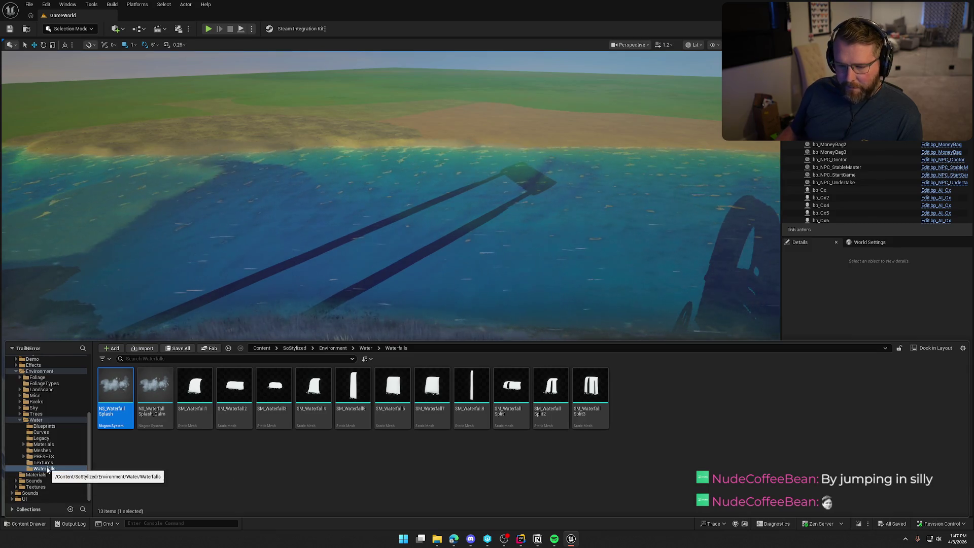
# Browse the water Blueprints, Legacy, Meshes, Presets, Textures and Waterfalls folders
pyautogui.click(52, 427)
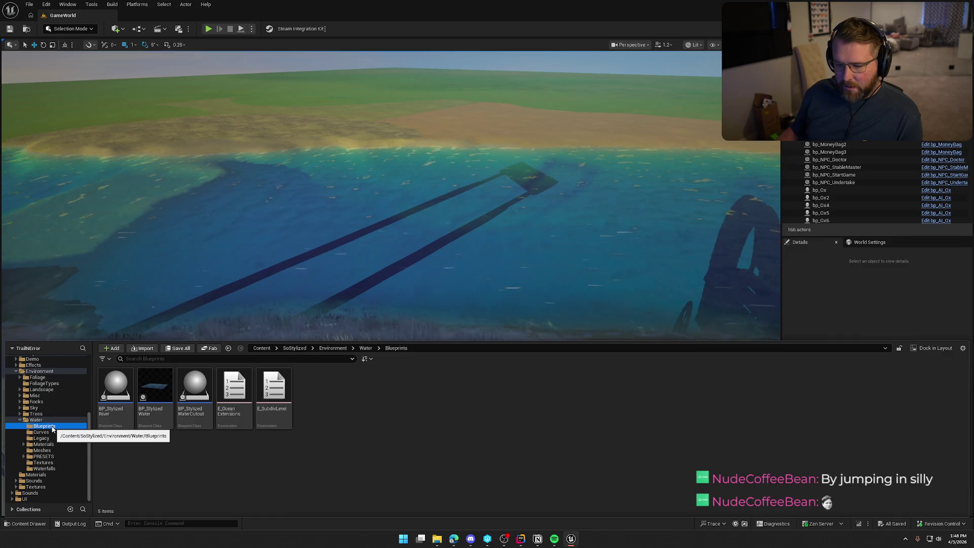
pyautogui.click(54, 439)
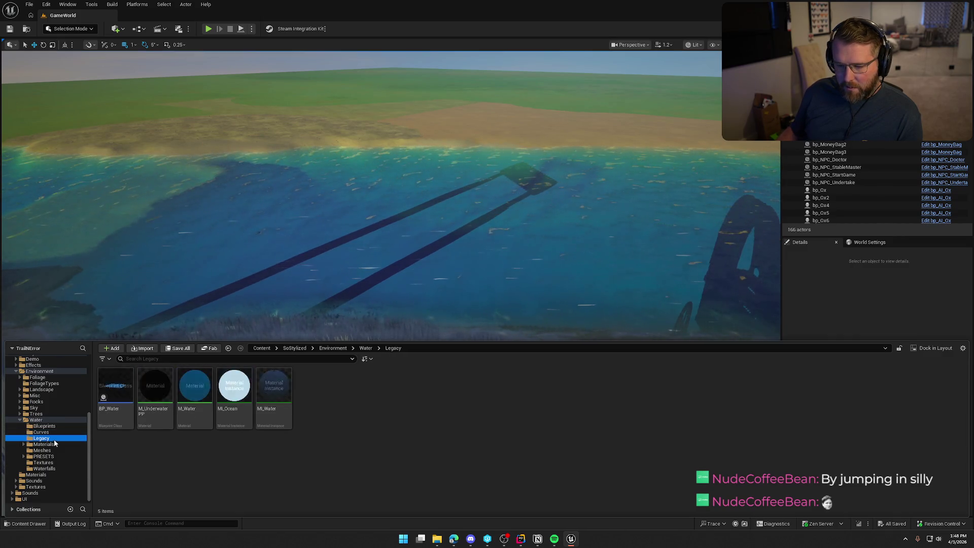
pyautogui.click(52, 451)
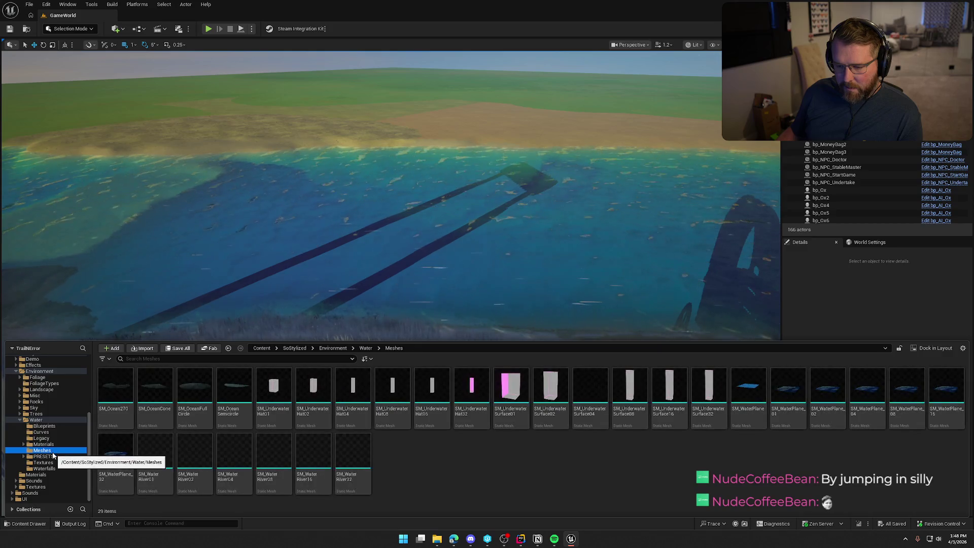
pyautogui.click(53, 457)
pyautogui.click(52, 463)
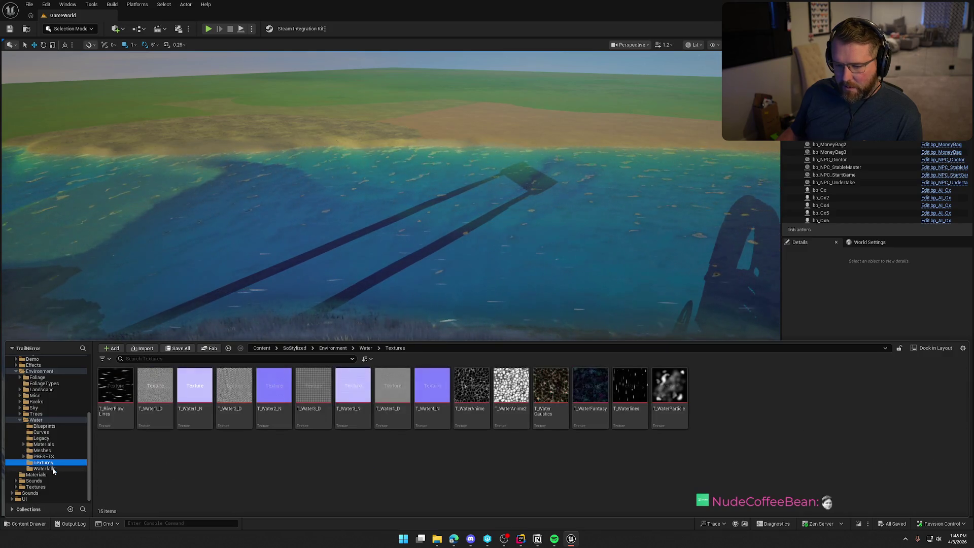
pyautogui.click(53, 468)
pyautogui.click(20, 420)
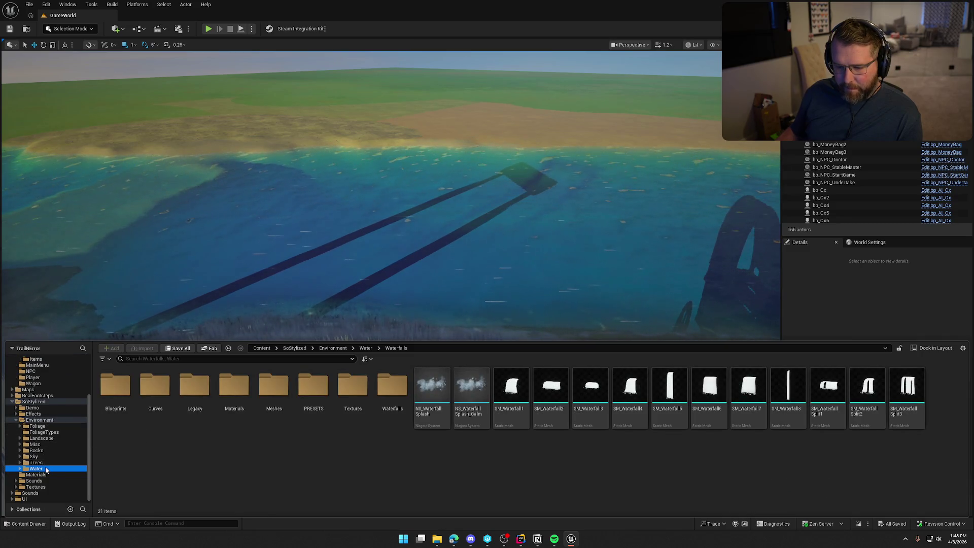
# Browse the Effects and Emitters folders, then dismiss the Content Drawer on SoStylized
pyautogui.click(24, 415)
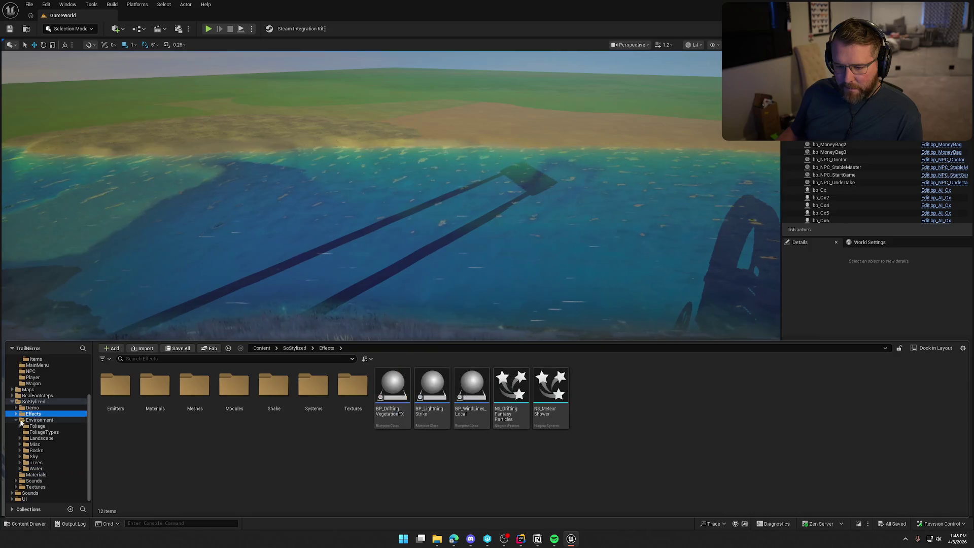
pyautogui.click(15, 421)
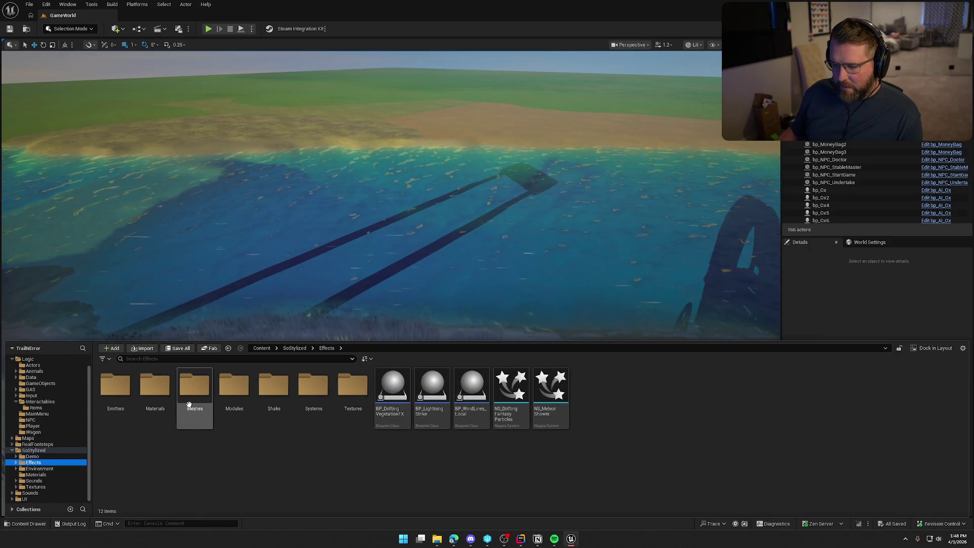
pyautogui.doubleClick(115, 385)
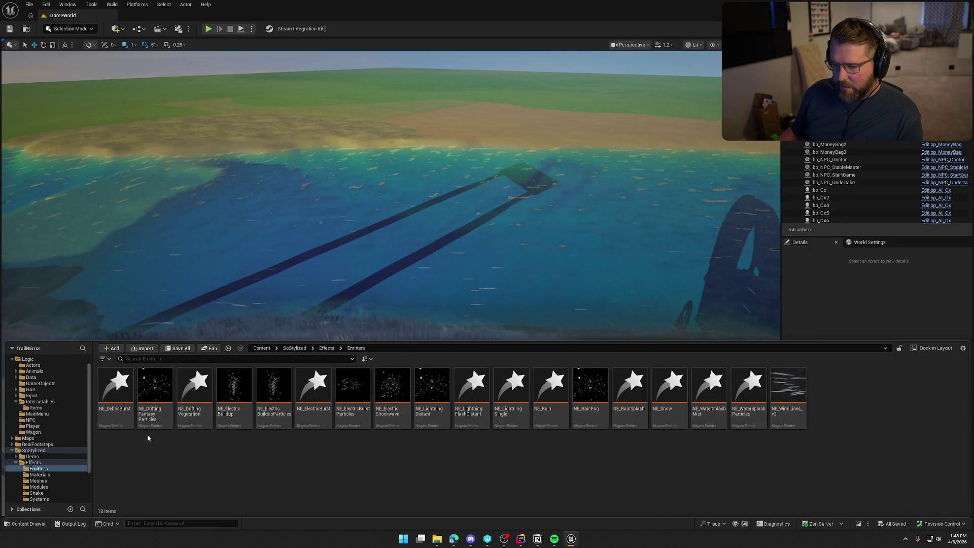
pyautogui.click(30, 464)
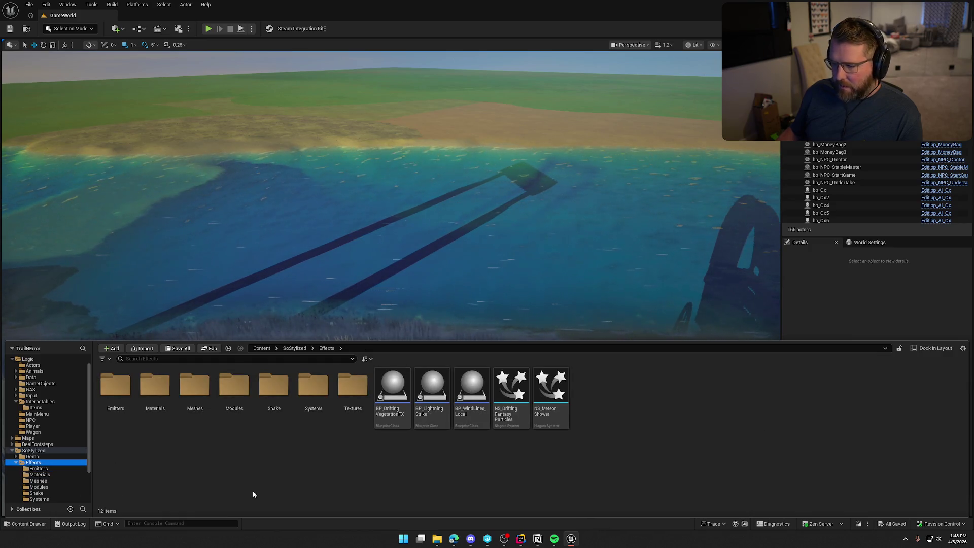
pyautogui.click(11, 452)
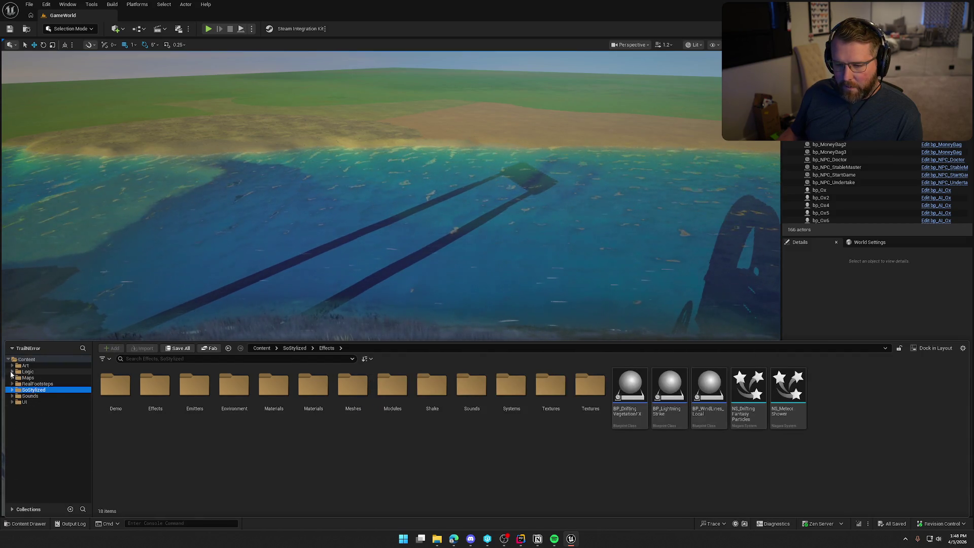
pyautogui.click(827, 315)
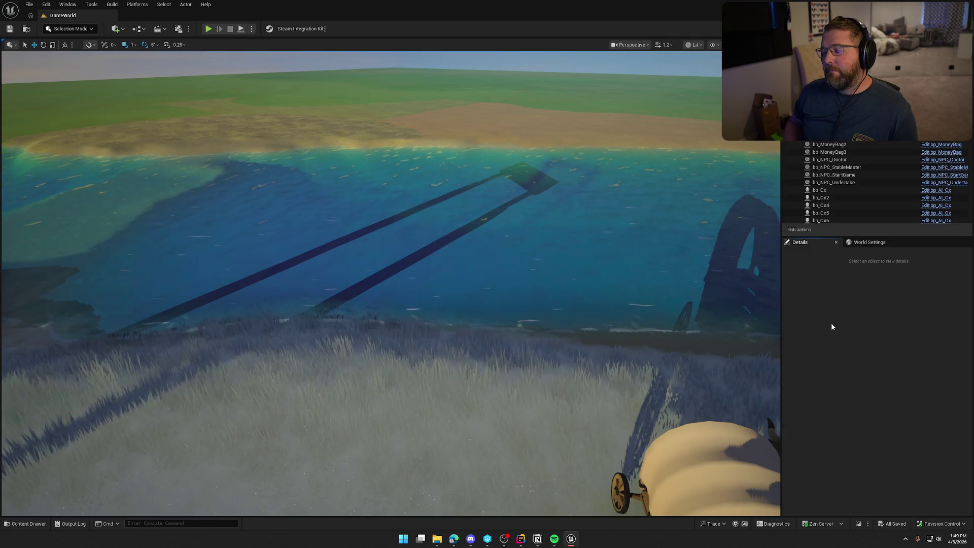
# Reopen the Content Drawer with Ctrl+Space on SoStylized > Effects
pyautogui.hotkey('ctrl', 'space')
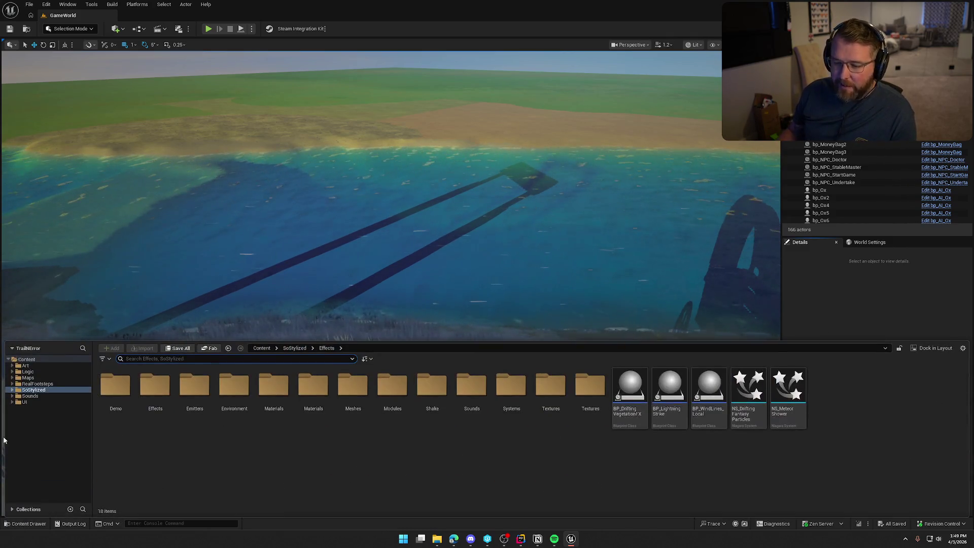
# Check Environment > Water, then open SoStylized > Effects > Systems to list NS_WaterRipple and NS_WaterRipple_v2
pyautogui.click(156, 404)
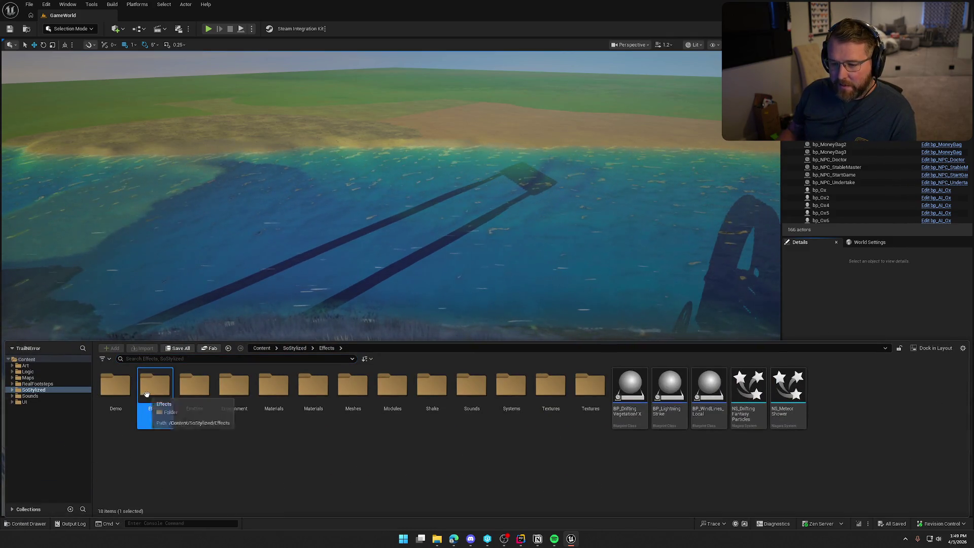
pyautogui.click(192, 456)
pyautogui.click(34, 389)
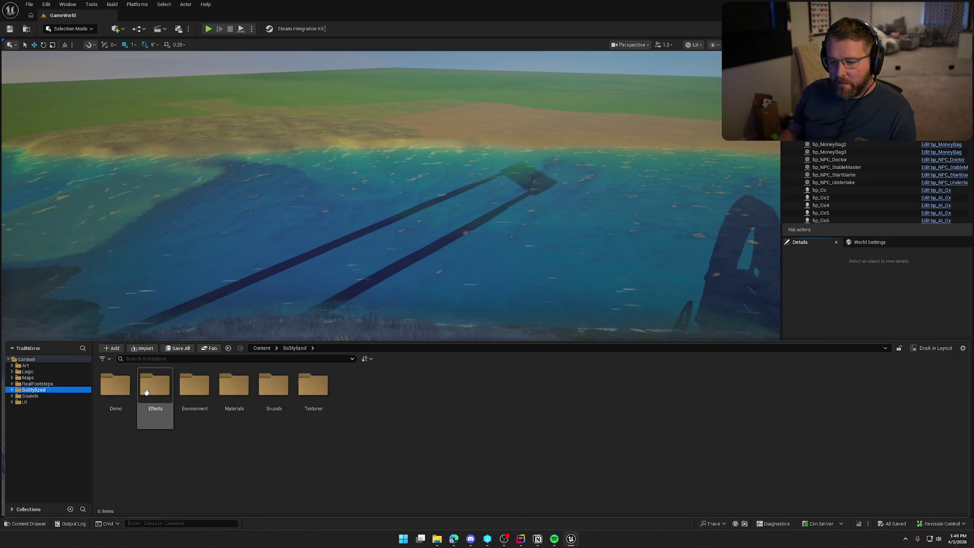
pyautogui.doubleClick(146, 392)
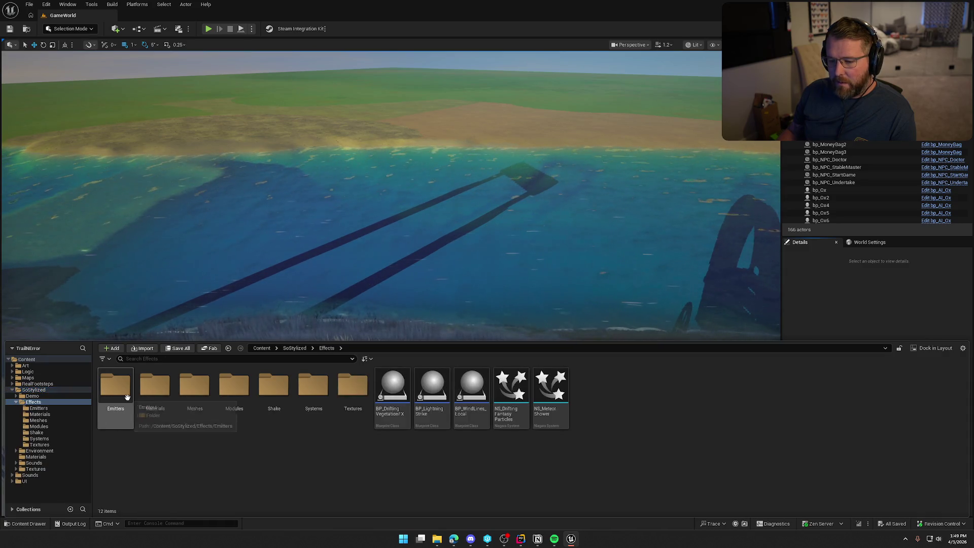
pyautogui.click(41, 450)
pyautogui.doubleClick(392, 385)
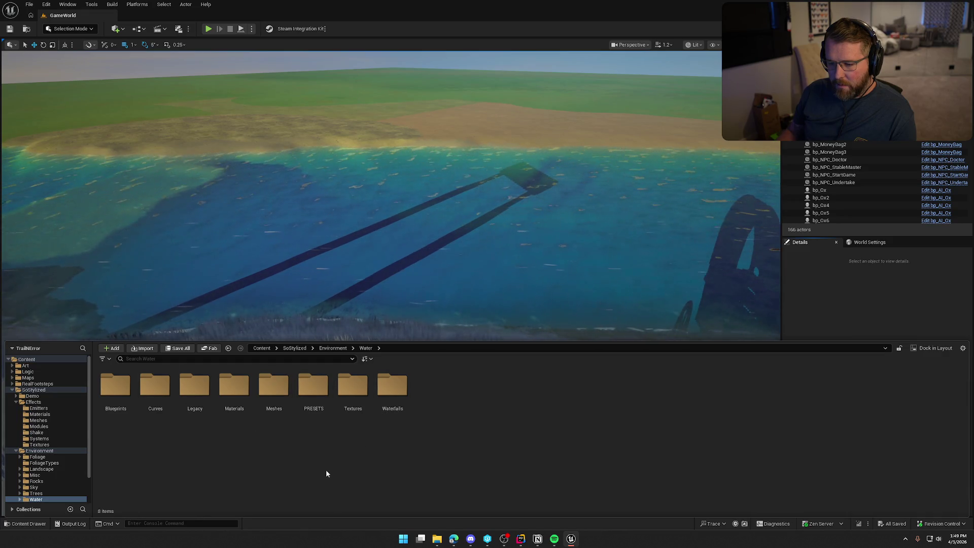
pyautogui.scroll(-2, 41, 454)
pyautogui.scroll(2, 57, 489)
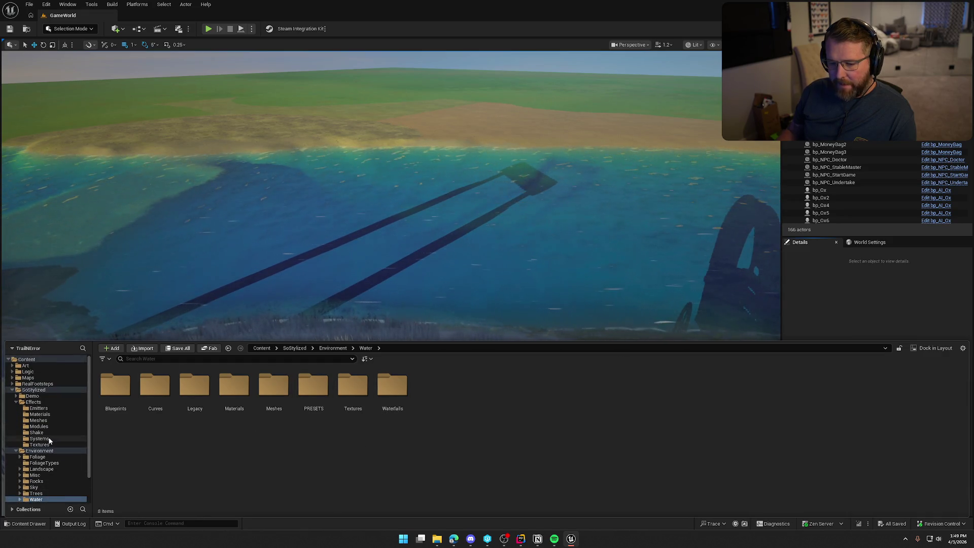
pyautogui.click(33, 402)
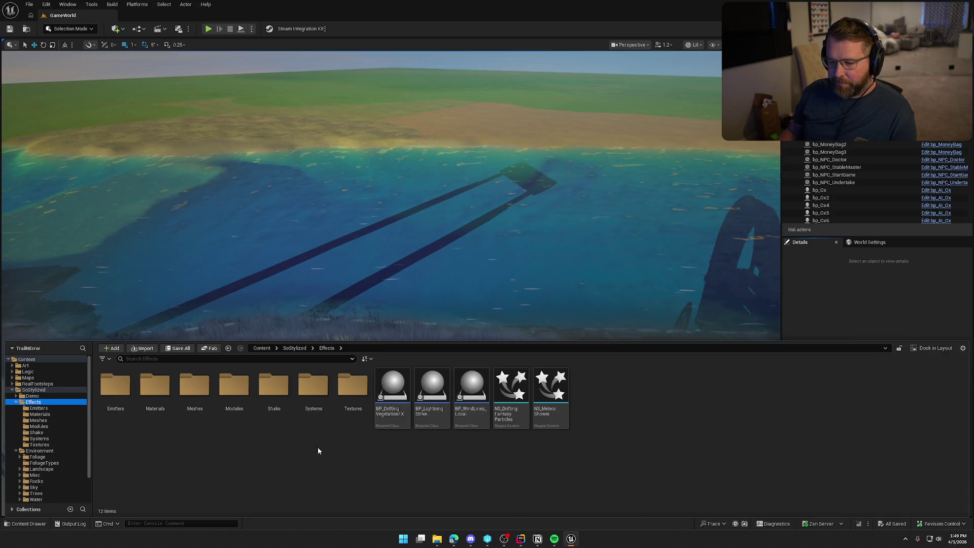
pyautogui.doubleClick(313, 385)
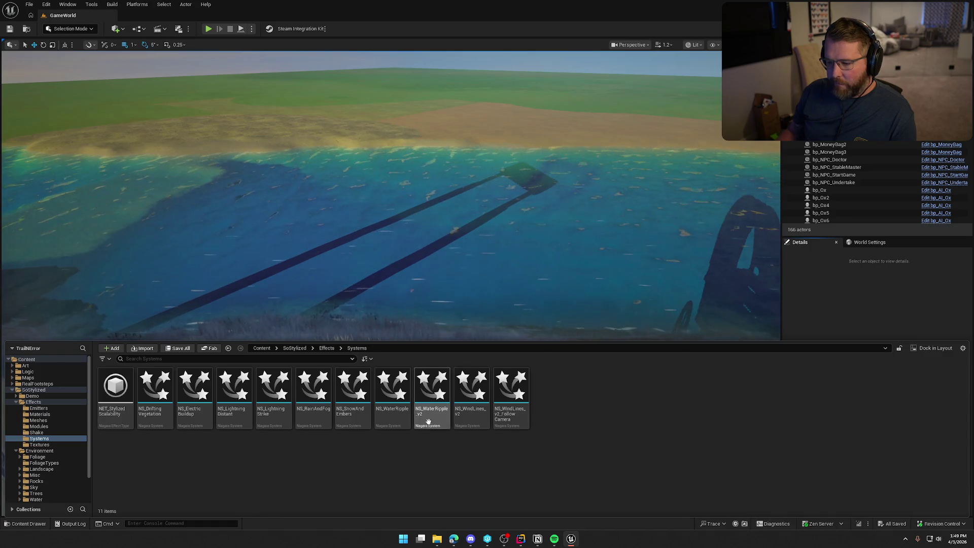
# Place NS_WaterRipple_v2 in the lake, raise it from Z -66 to -57, preview it, then delete it
pyautogui.moveTo(431, 400)
pyautogui.mouseDown()
pyautogui.moveTo(409, 300)
pyautogui.moveTo(379, 276)
pyautogui.moveTo(370, 285)
pyautogui.mouseUp()
pyautogui.press('f')
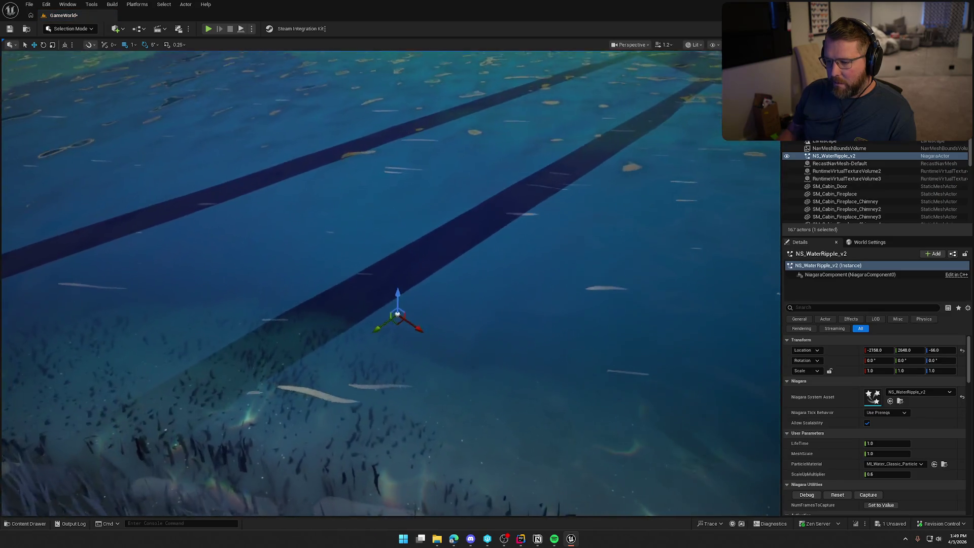
pyautogui.click(837, 495)
pyautogui.click(838, 497)
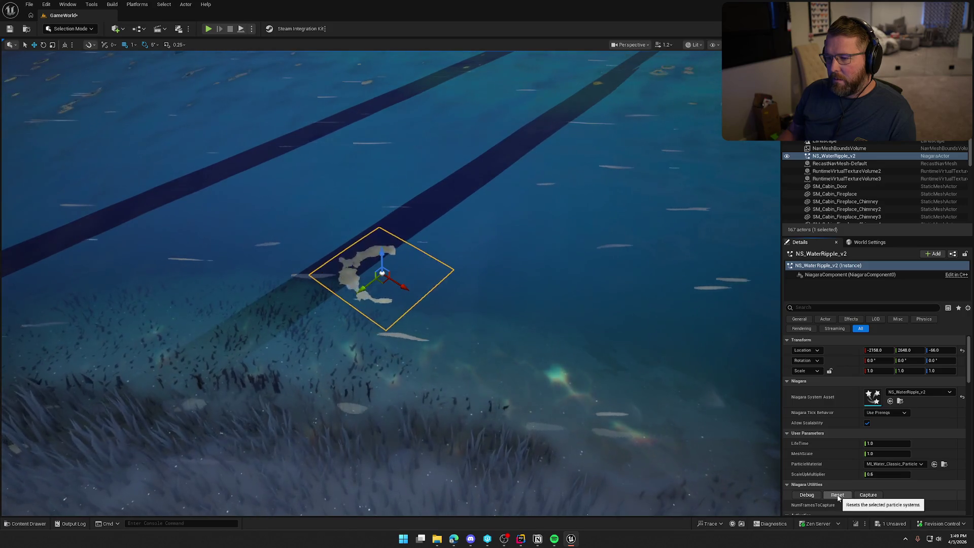
pyautogui.moveTo(388, 258); pyautogui.dragTo(388, 253)
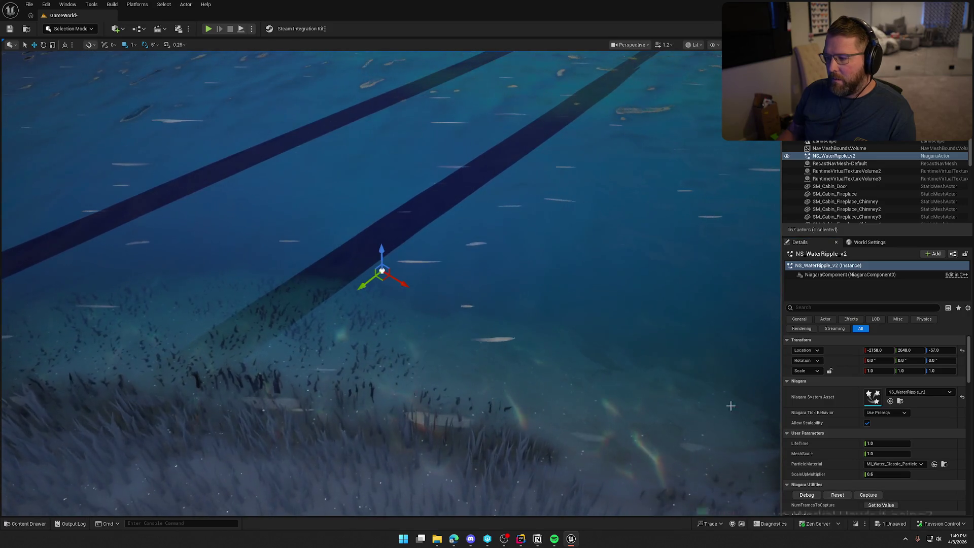
pyautogui.click(844, 495)
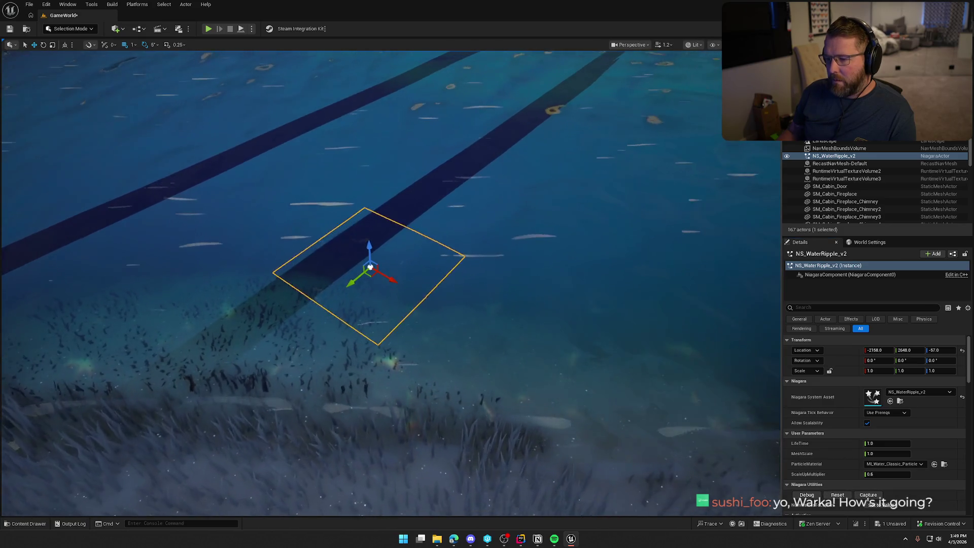
pyautogui.press('Delete')
# Place the original NS_WaterRipple in the lake, replay its ripple repeatedly, then delete it
pyautogui.hotkey('ctrl', 'space')
pyautogui.moveTo(392, 388)
pyautogui.mouseDown()
pyautogui.moveTo(409, 261)
pyautogui.moveTo(393, 274)
pyautogui.mouseUp()
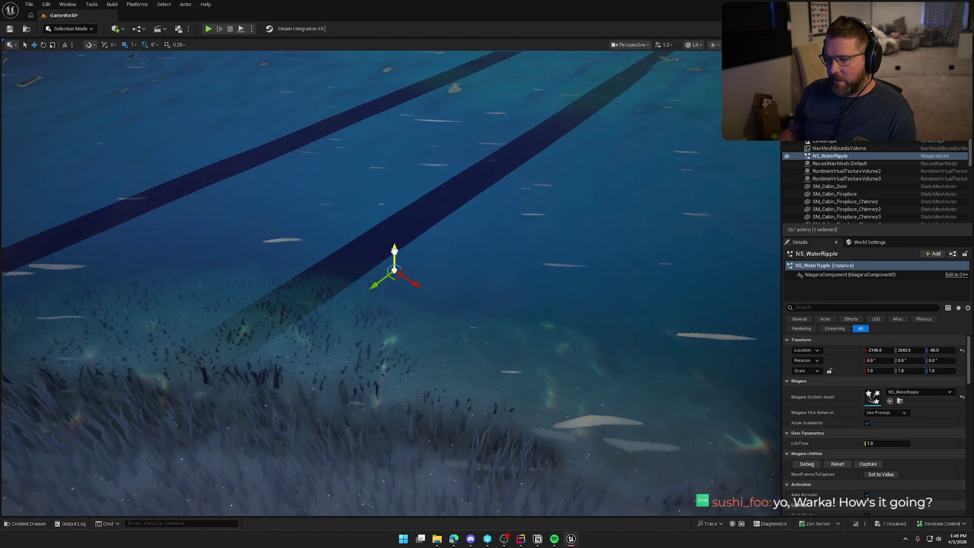
pyautogui.click(838, 464)
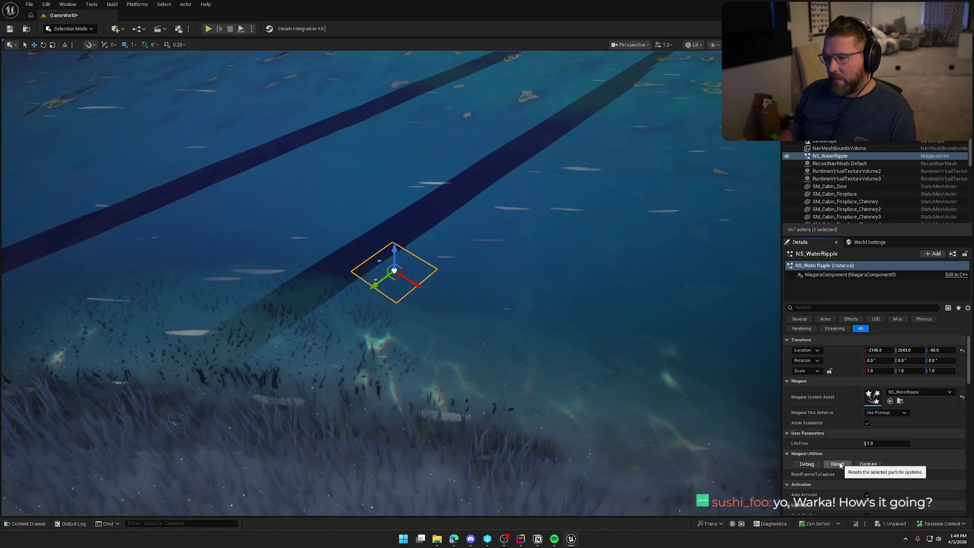
pyautogui.click(840, 465)
pyautogui.click(840, 466)
pyautogui.click(840, 465)
pyautogui.click(840, 466)
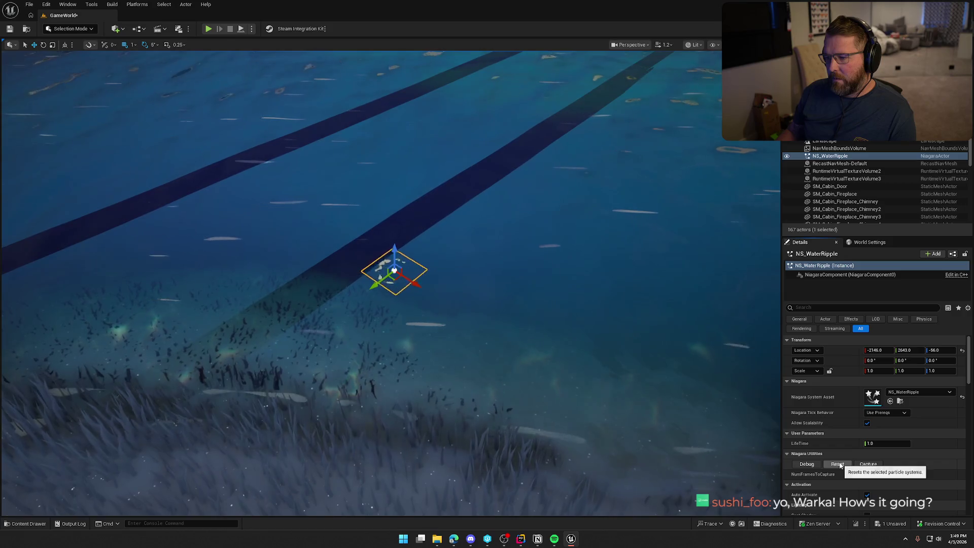
pyautogui.click(840, 466)
pyautogui.click(841, 465)
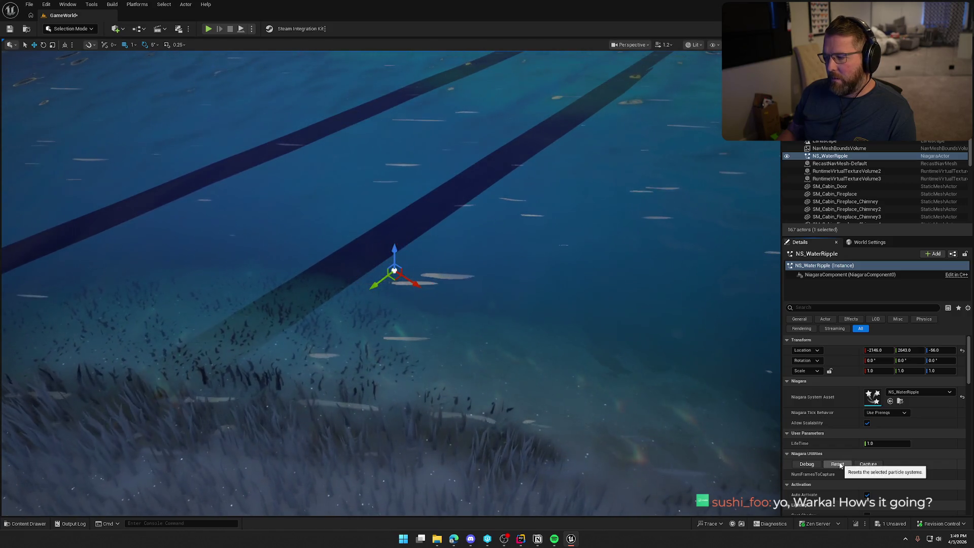
pyautogui.moveTo(528, 300); pyautogui.dragTo(539, 295)
pyautogui.press('Delete')
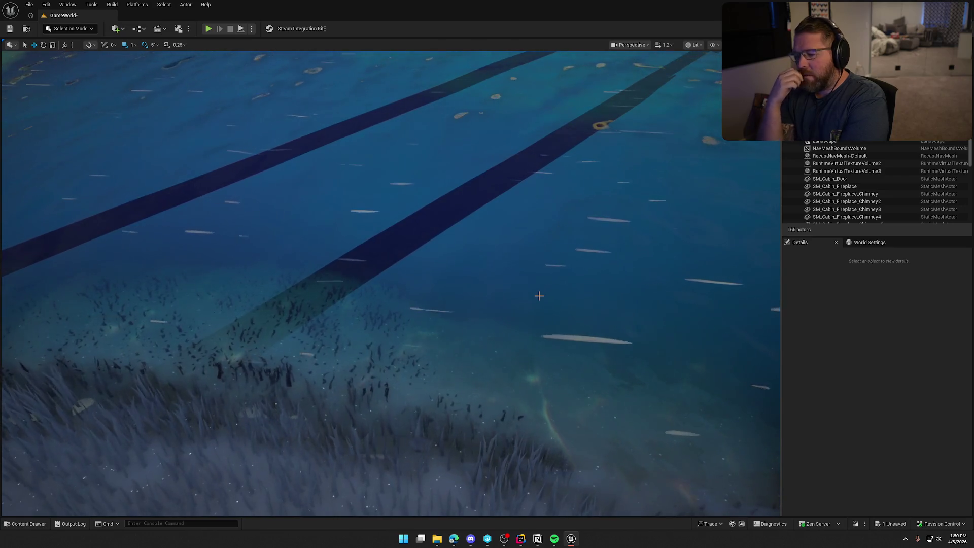
# Open Swimming_Anim from the Art > Anims folder in the animation editor
pyautogui.click(36, 525)
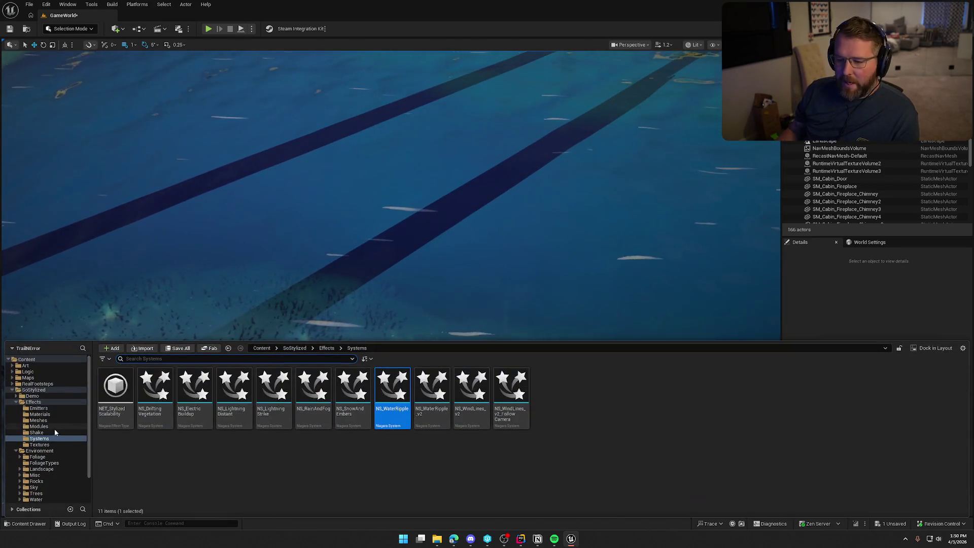
pyautogui.click(29, 365)
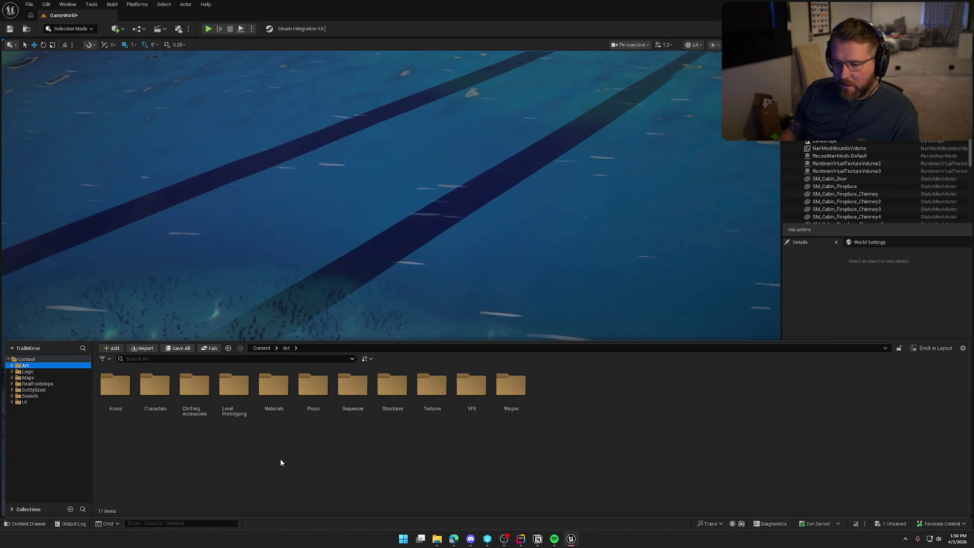
pyautogui.doubleClick(116, 388)
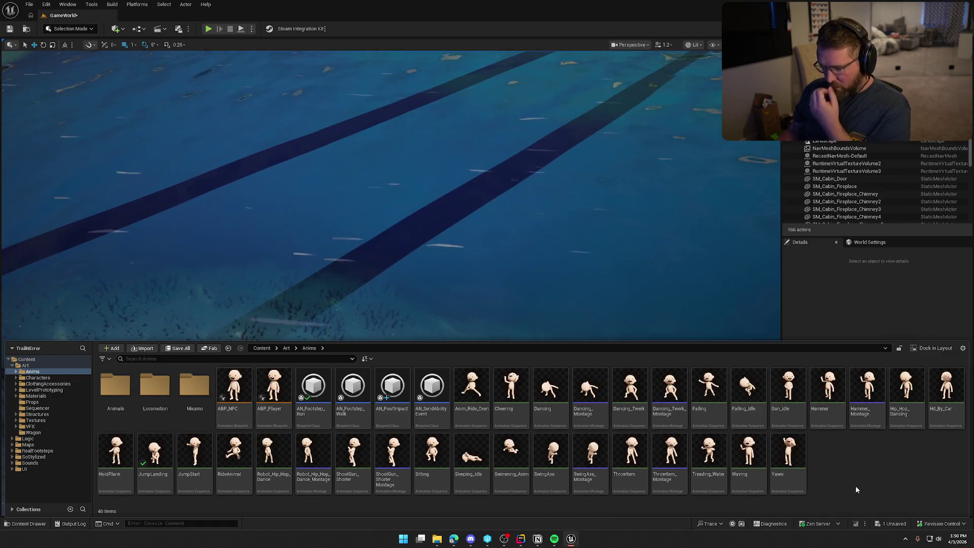
pyautogui.doubleClick(508, 455)
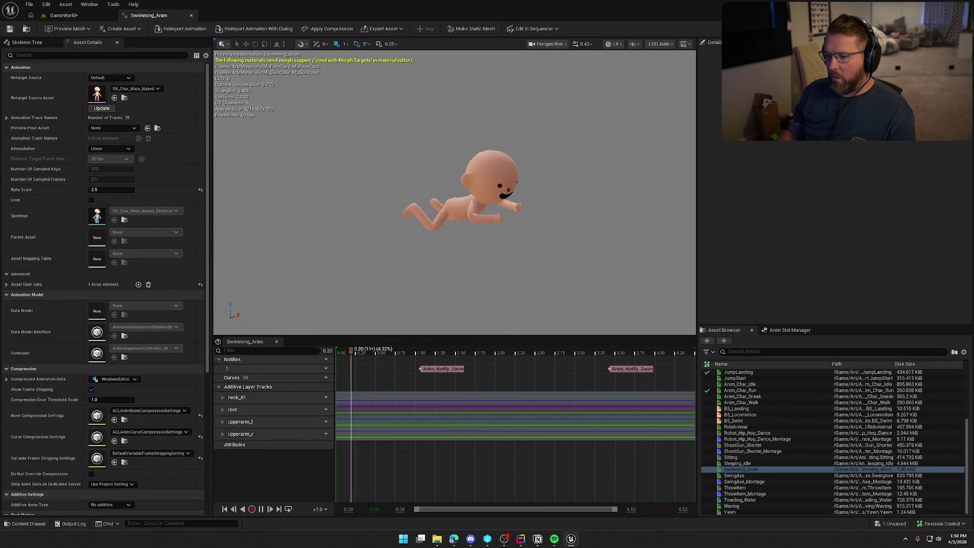
# Pause the preview, add notify track 2, and place a Play Particle Effect notify at 1.07 s
pyautogui.click(264, 509)
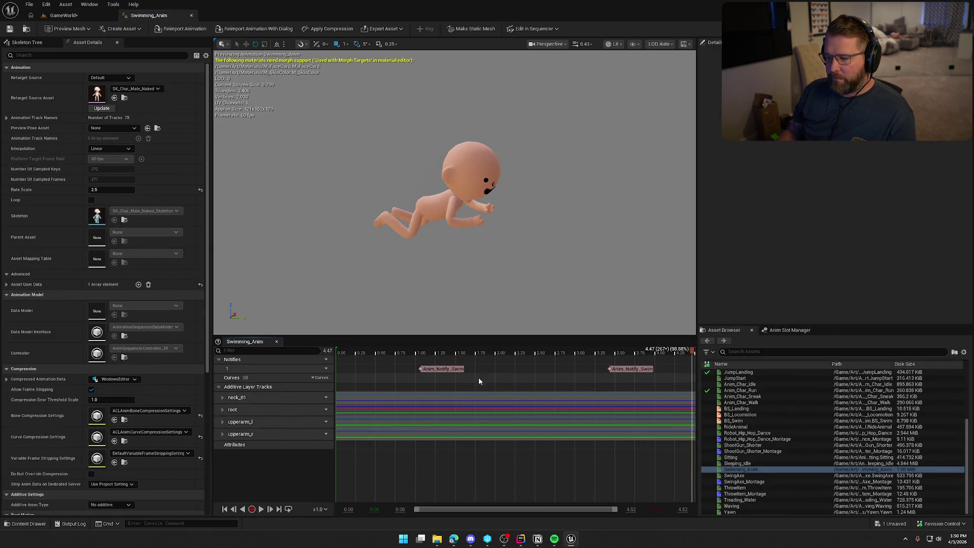
pyautogui.click(322, 369)
pyautogui.click(342, 388)
pyautogui.click(321, 378)
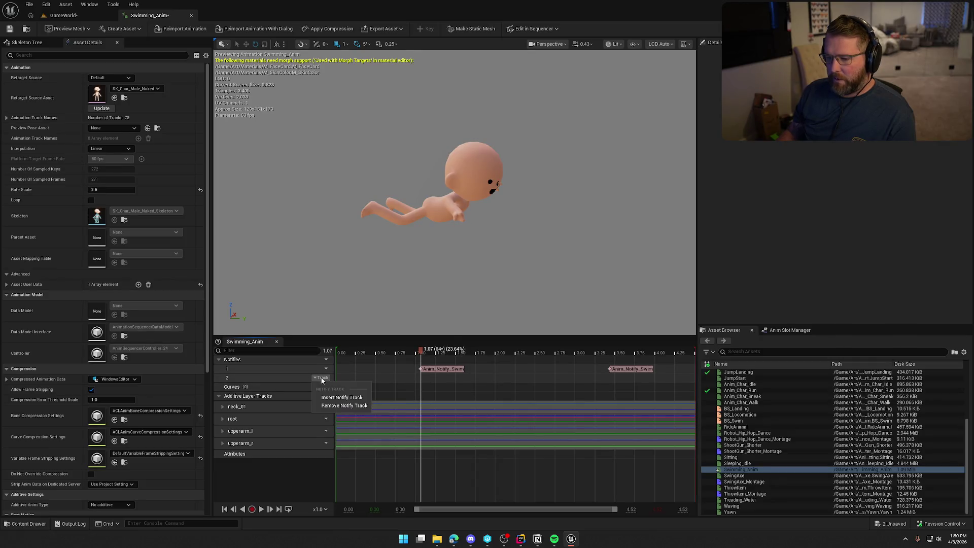
pyautogui.rightClick(418, 378)
pyautogui.rightClick(419, 378)
pyautogui.moveTo(456, 396)
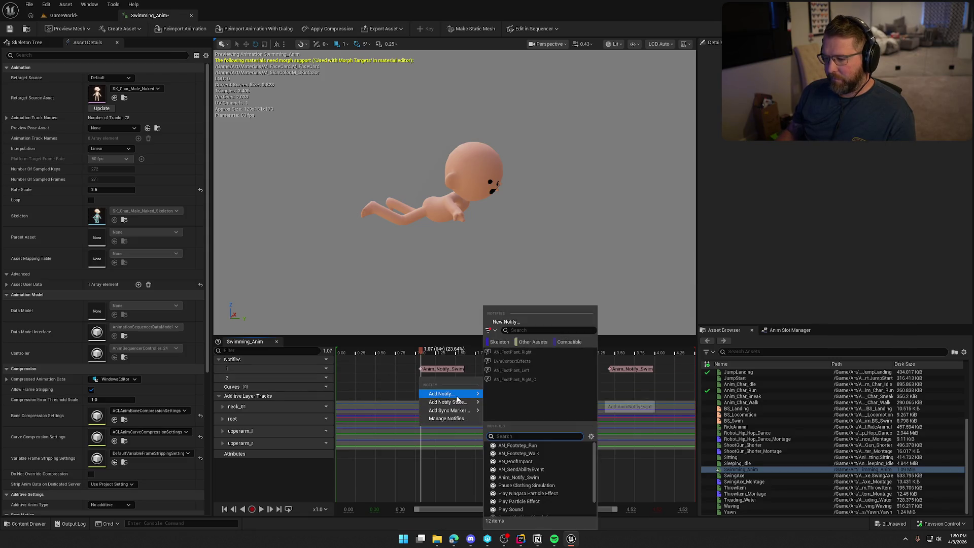
pyautogui.scroll(-2, 560, 470)
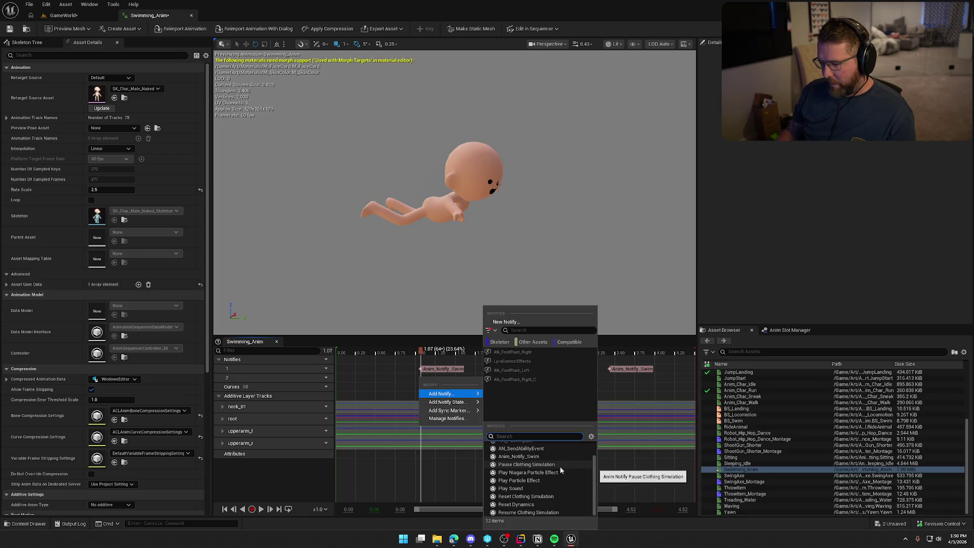
pyautogui.click(547, 480)
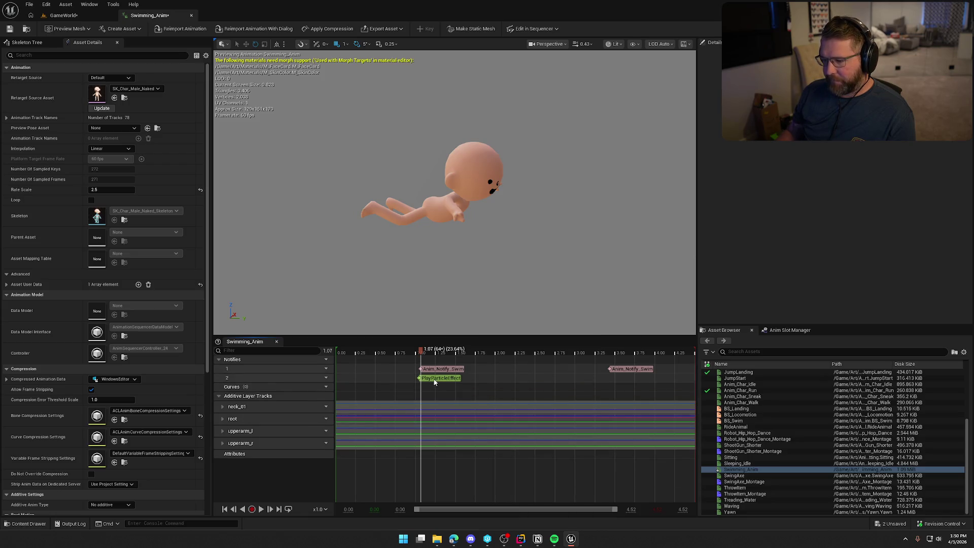
# Check the PlayParticleEffect notify's empty effect picker, then delete that notify
pyautogui.click(436, 377)
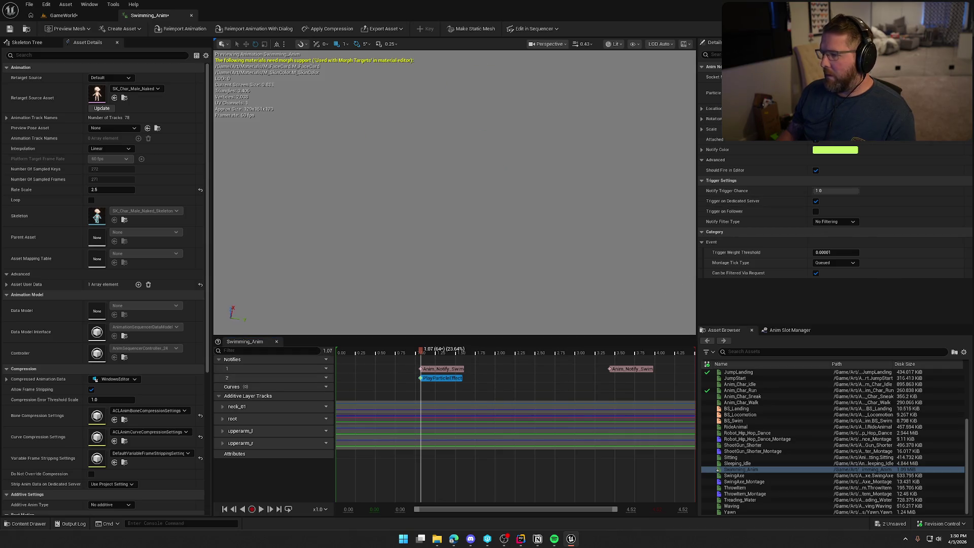
pyautogui.click(838, 93)
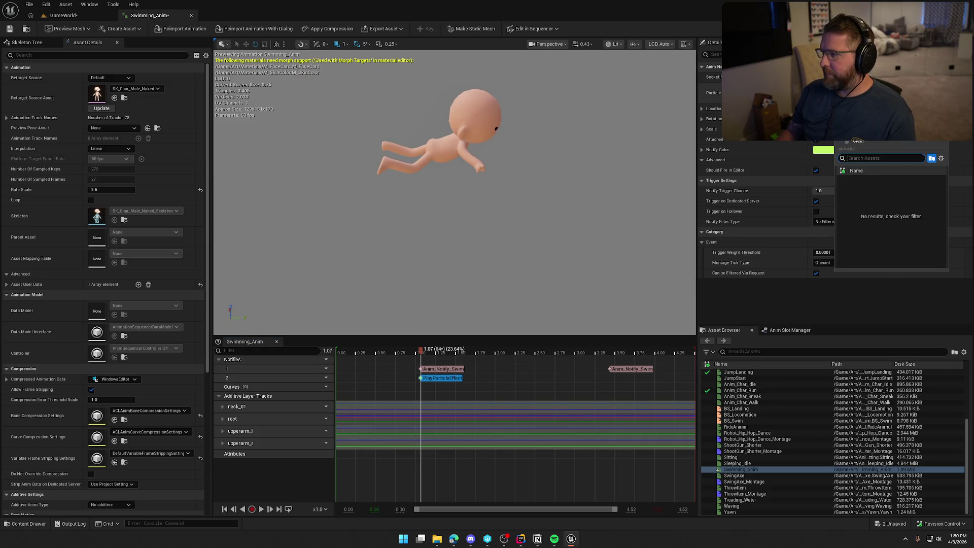
pyautogui.click(444, 379)
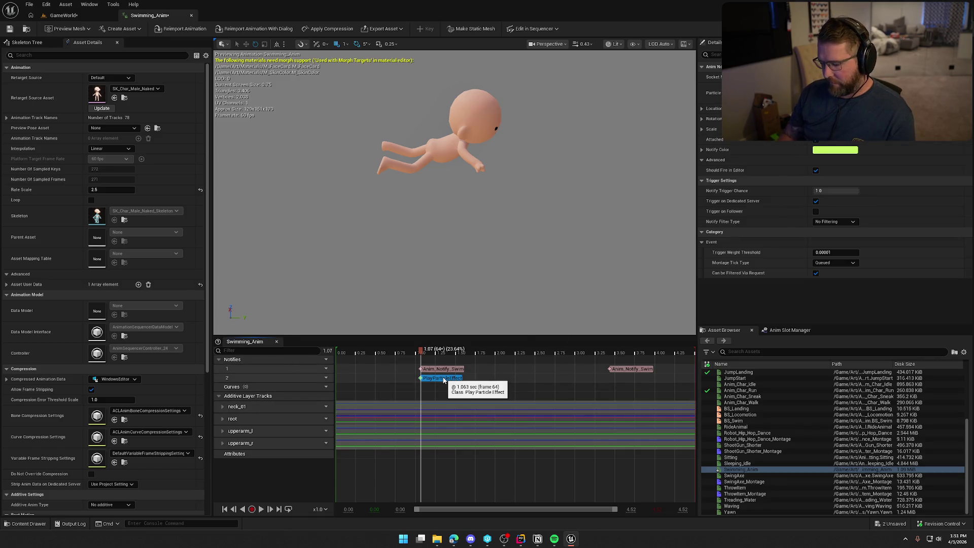
pyautogui.press('Delete')
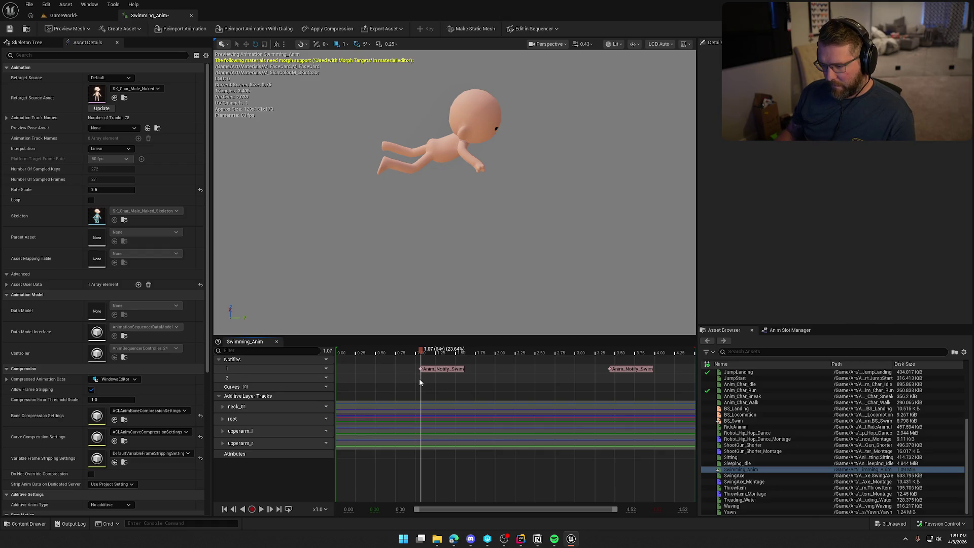
# Add a Play Niagara Particle Effect notify on track 2 at 1.07 s and open its Niagara System list
pyautogui.rightClick(420, 380)
pyautogui.moveTo(458, 396)
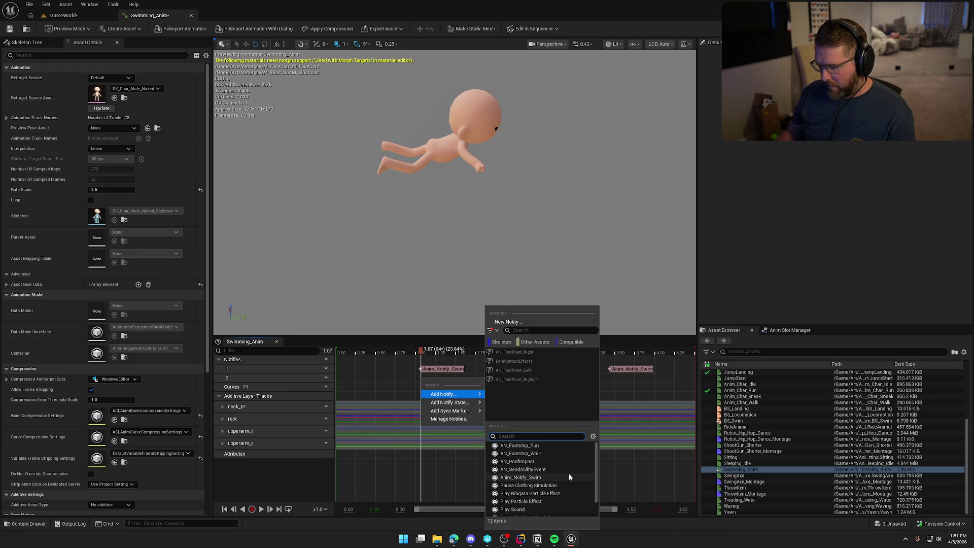
pyautogui.click(552, 493)
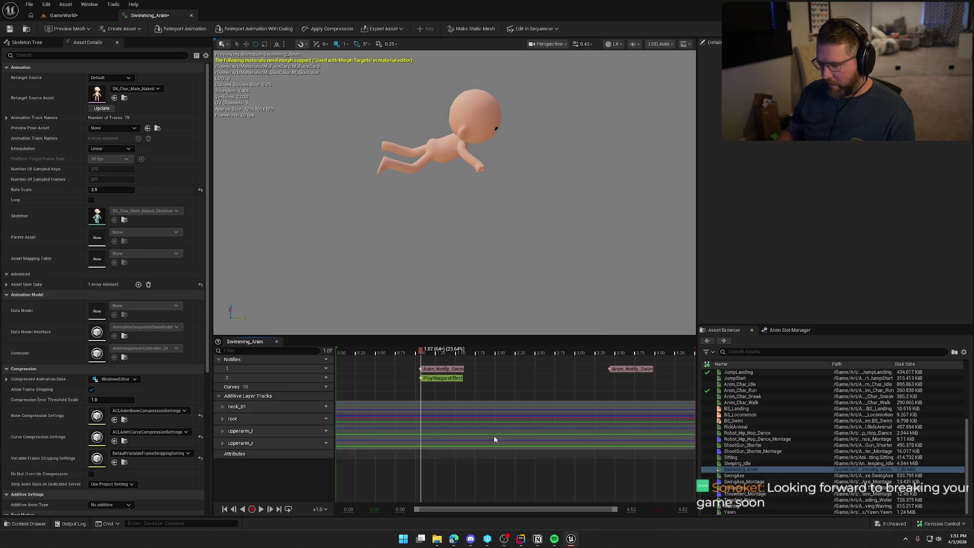
pyautogui.click(447, 379)
pyautogui.click(863, 91)
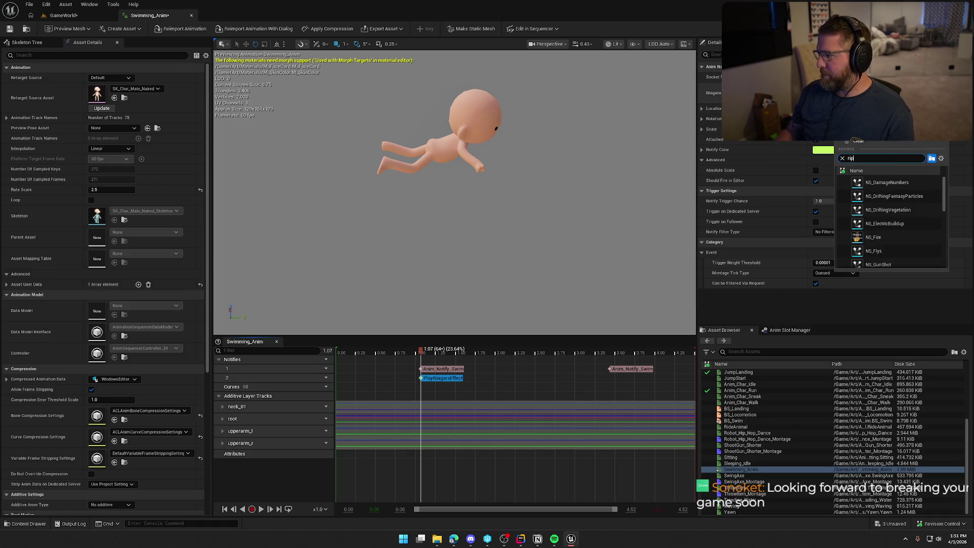
# Filter the picker and assign NS_WaterRipple as the notify's Niagara System
pyautogui.write('p')
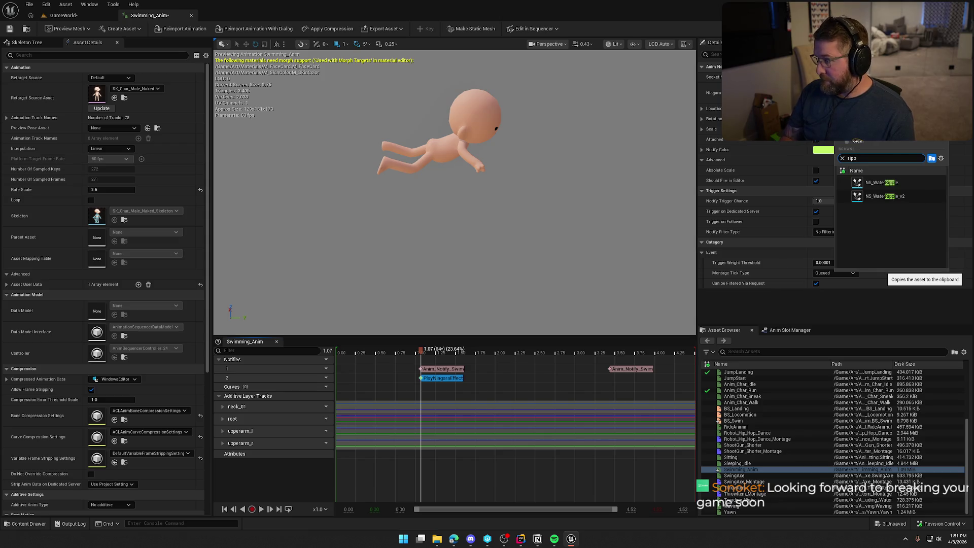
pyautogui.click(883, 183)
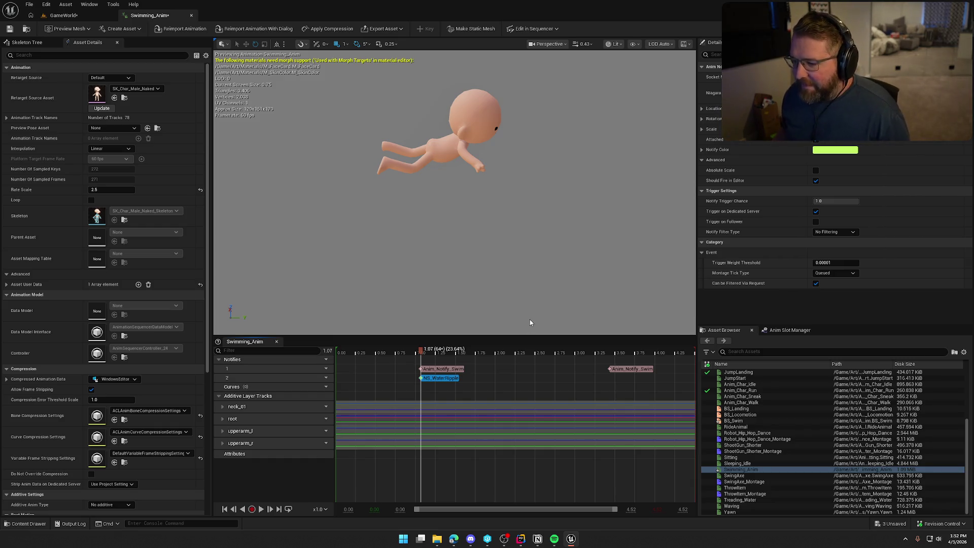
# Face the character front-on and scrub about 0.85–1.23 s to watch the ripple splash
pyautogui.moveTo(502, 270)
pyautogui.mouseDown()
pyautogui.moveTo(583, 270)
pyautogui.moveTo(466, 315)
pyautogui.mouseUp()
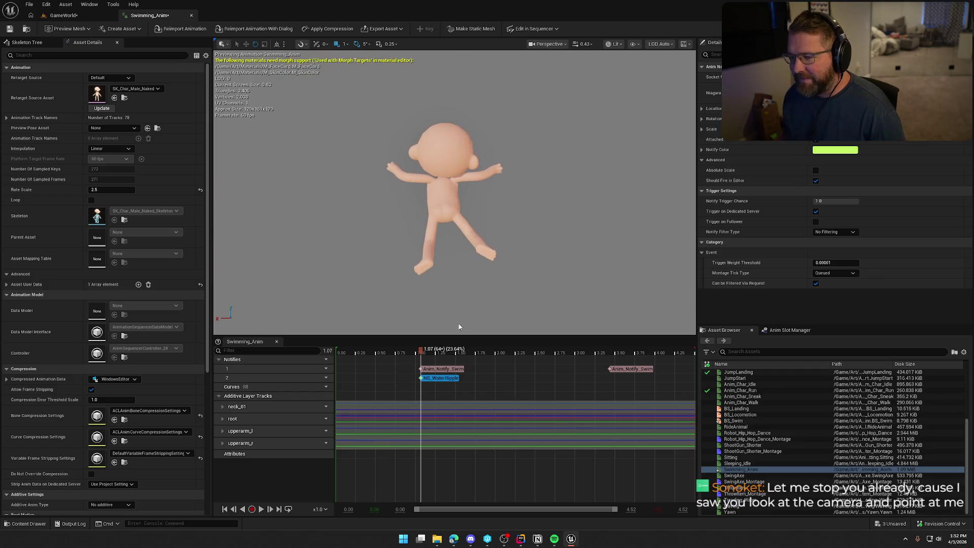
pyautogui.moveTo(419, 355)
pyautogui.mouseDown()
pyautogui.moveTo(378, 355)
pyautogui.moveTo(421, 358)
pyautogui.mouseUp()
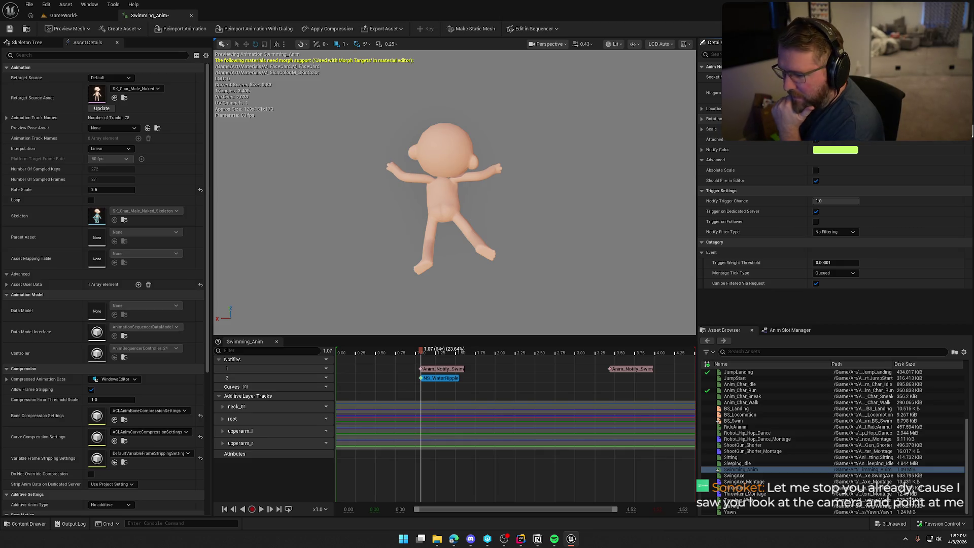
pyautogui.moveTo(415, 353)
pyautogui.mouseDown()
pyautogui.moveTo(405, 355)
pyautogui.moveTo(441, 355)
pyautogui.moveTo(400, 356)
pyautogui.mouseUp()
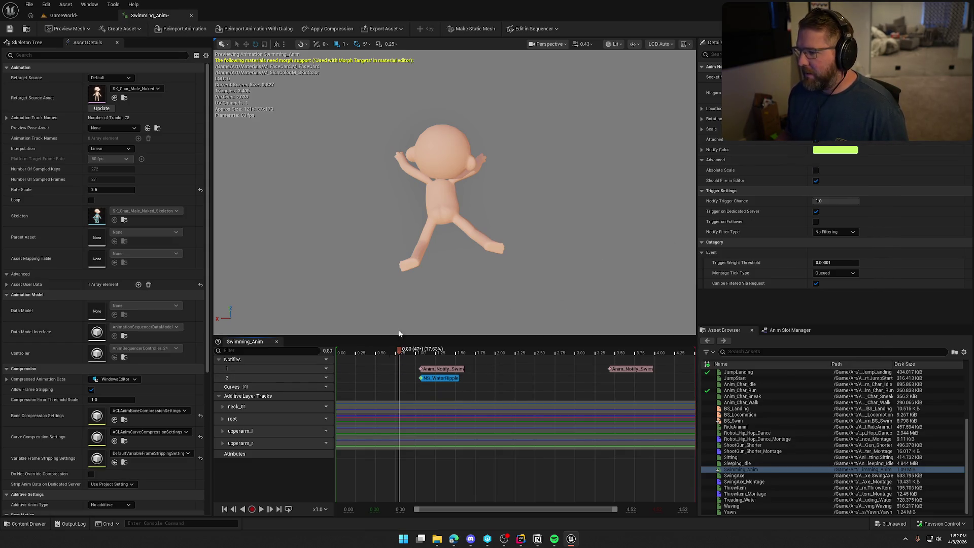
pyautogui.moveTo(400, 352); pyautogui.dragTo(412, 358)
pyautogui.moveTo(413, 279); pyautogui.dragTo(436, 167)
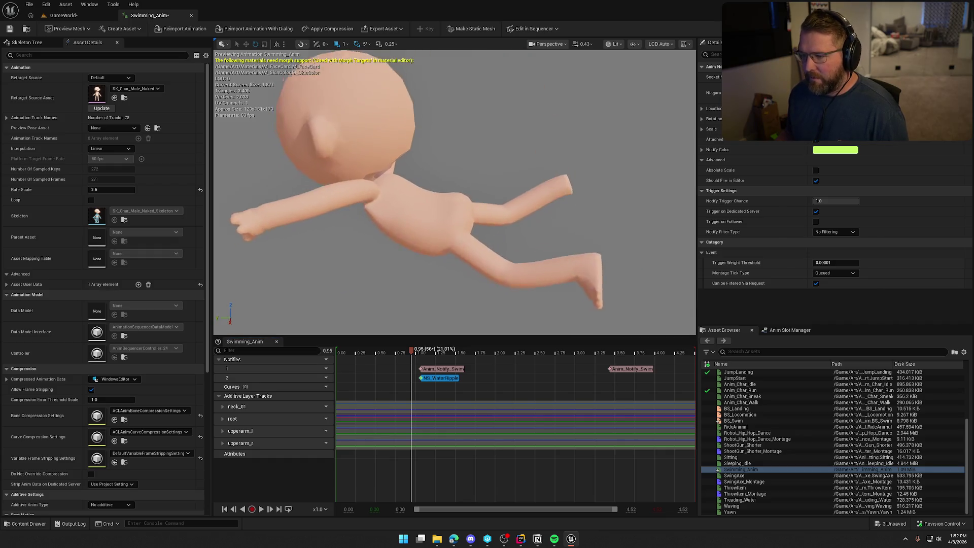
pyautogui.scroll(-5, 468, 315)
pyautogui.moveTo(411, 355)
pyautogui.mouseDown()
pyautogui.moveTo(428, 354)
pyautogui.moveTo(401, 355)
pyautogui.moveTo(430, 355)
pyautogui.moveTo(422, 356)
pyautogui.mouseUp()
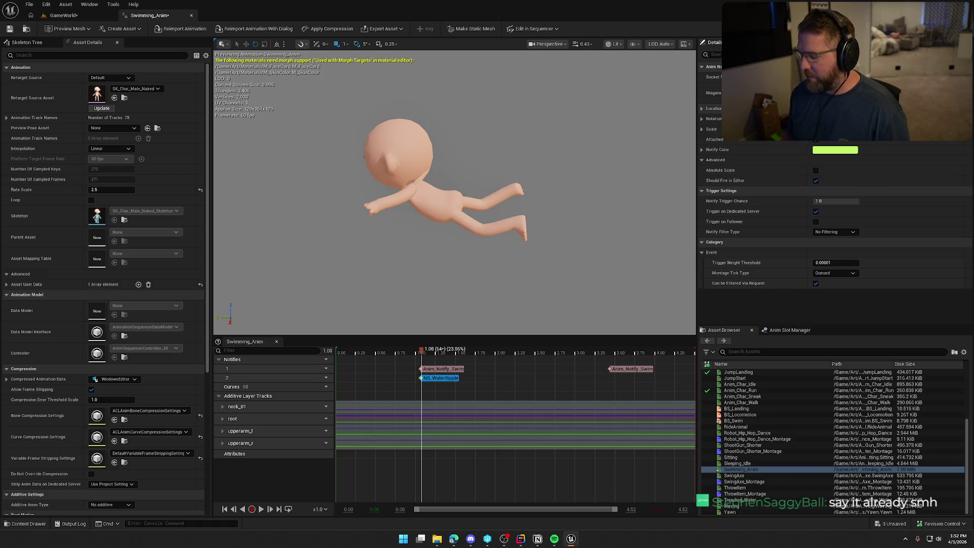
pyautogui.moveTo(374, 355); pyautogui.dragTo(447, 353)
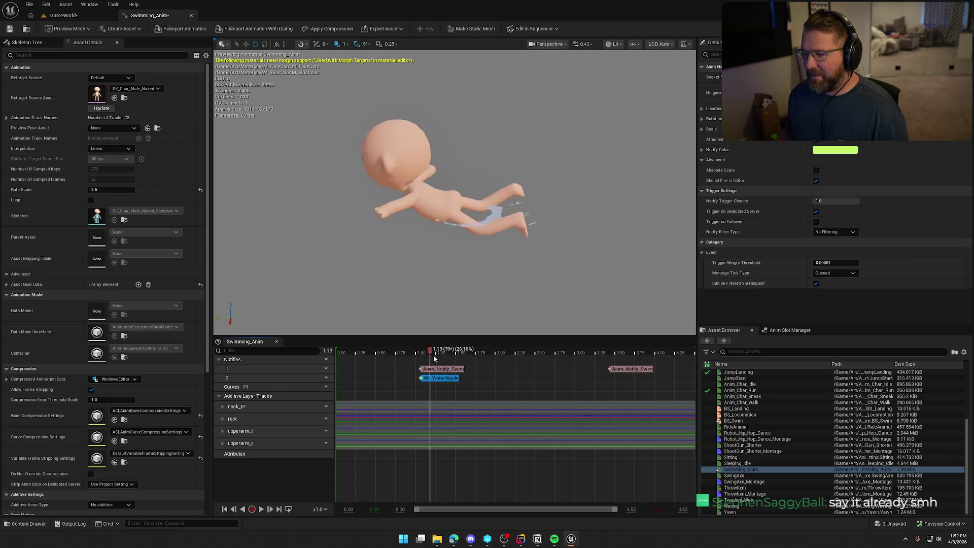
pyautogui.moveTo(405, 360)
pyautogui.mouseDown()
pyautogui.moveTo(467, 357)
pyautogui.moveTo(383, 355)
pyautogui.mouseUp()
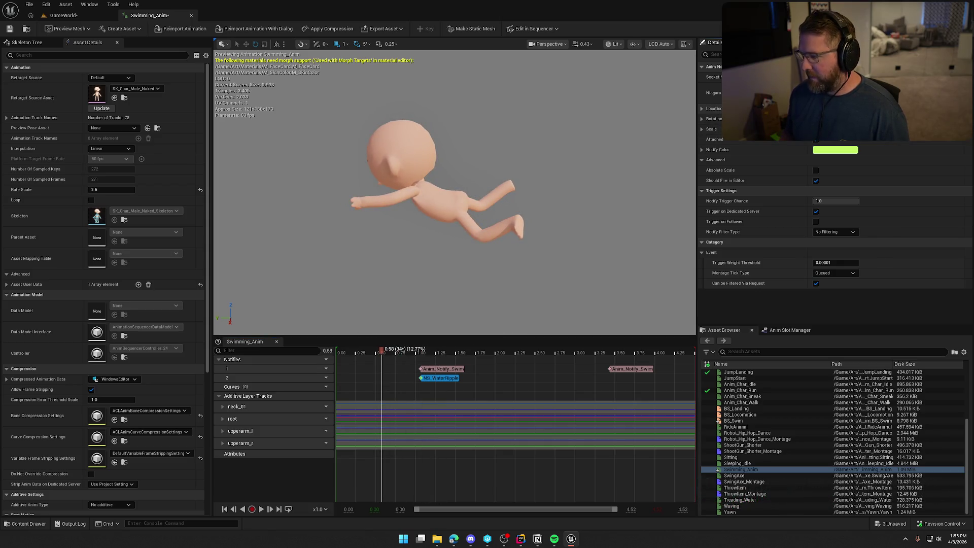
pyautogui.moveTo(382, 355)
pyautogui.mouseDown()
pyautogui.moveTo(420, 354)
pyautogui.moveTo(395, 353)
pyautogui.mouseUp()
# Reframe the whole character and rescrub 0.75–1.44 s, confirming the ripple appears around 1.00–1.06 s
pyautogui.moveTo(449, 322); pyautogui.dragTo(448, 323)
pyautogui.moveTo(420, 351)
pyautogui.mouseDown()
pyautogui.moveTo(456, 351)
pyautogui.moveTo(430, 351)
pyautogui.mouseUp()
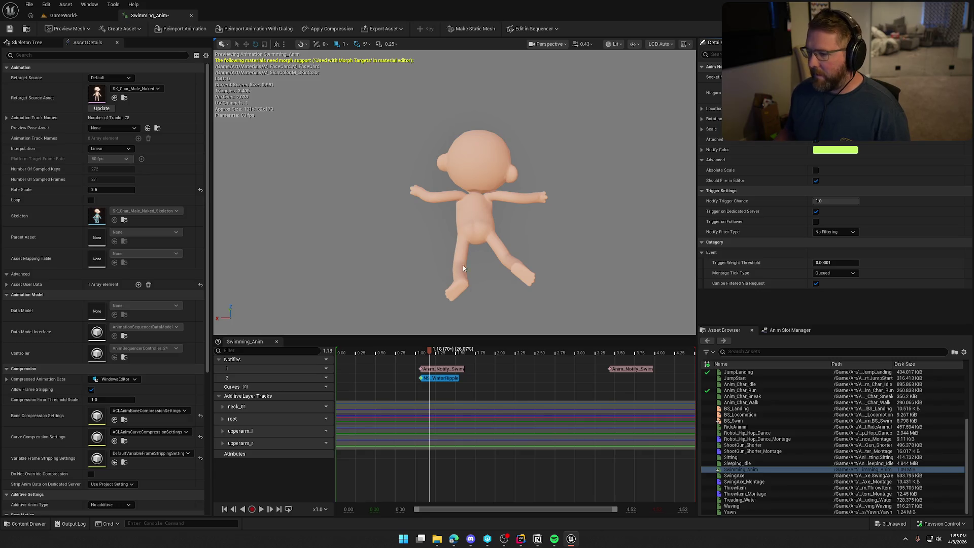
pyautogui.moveTo(430, 351)
pyautogui.mouseDown()
pyautogui.moveTo(374, 351)
pyautogui.moveTo(442, 356)
pyautogui.moveTo(423, 352)
pyautogui.mouseUp()
pyautogui.moveTo(447, 228); pyautogui.dragTo(421, 223)
pyautogui.moveTo(417, 354)
pyautogui.mouseDown()
pyautogui.moveTo(446, 351)
pyautogui.moveTo(429, 351)
pyautogui.mouseUp()
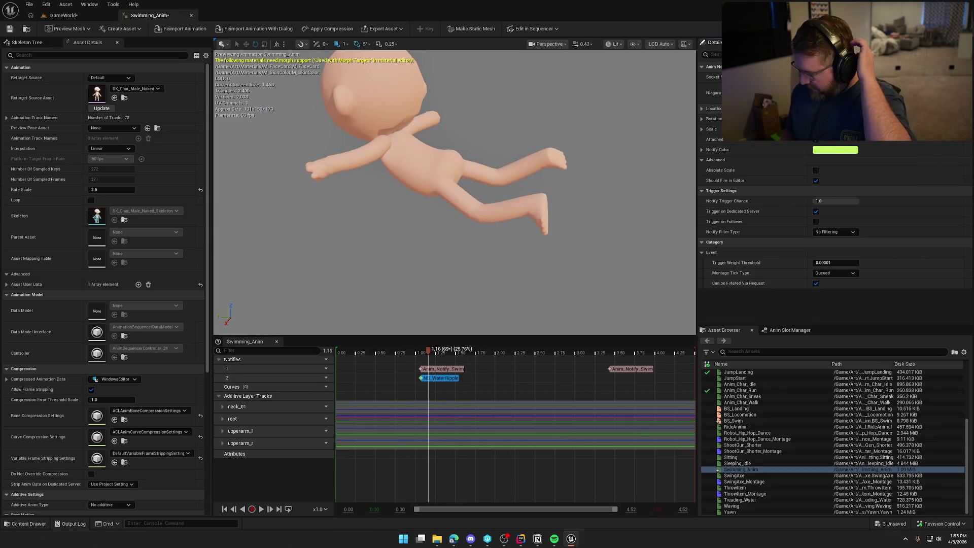
pyautogui.moveTo(428, 351)
pyautogui.mouseDown()
pyautogui.moveTo(406, 352)
pyautogui.moveTo(438, 354)
pyautogui.moveTo(420, 353)
pyautogui.mouseUp()
pyautogui.scroll(-4, 462, 326)
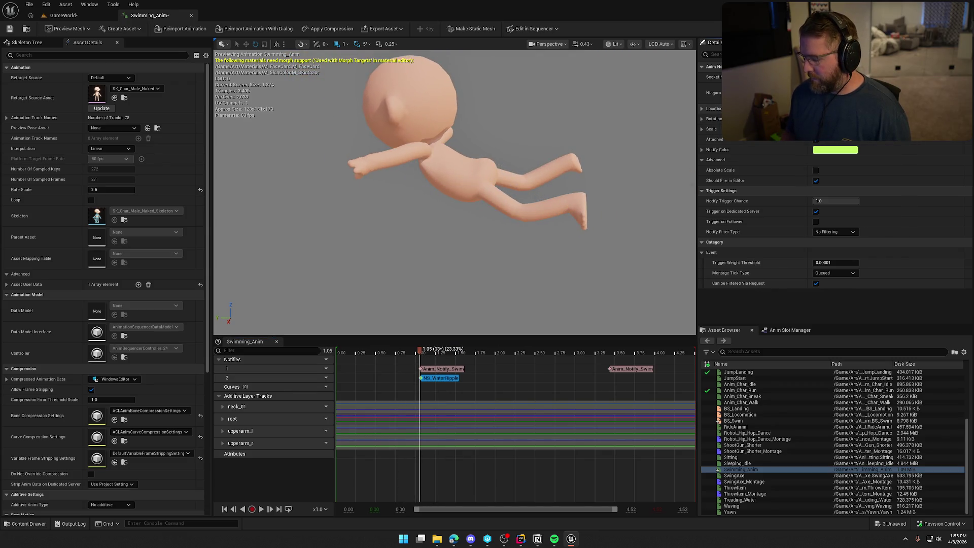
pyautogui.moveTo(419, 352)
pyautogui.mouseDown()
pyautogui.moveTo(452, 353)
pyautogui.moveTo(428, 352)
pyautogui.mouseUp()
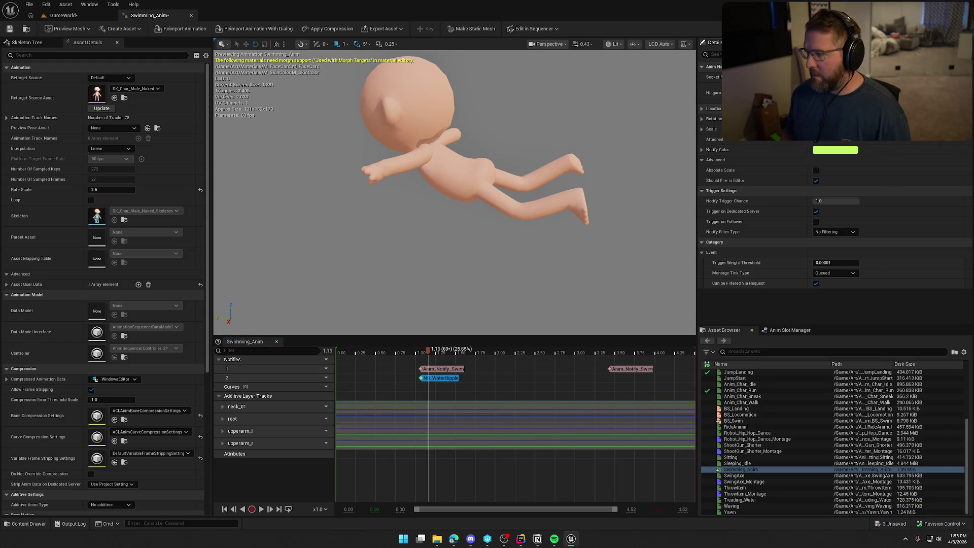
pyautogui.moveTo(408, 351)
pyautogui.mouseDown()
pyautogui.moveTo(436, 352)
pyautogui.moveTo(402, 357)
pyautogui.moveTo(446, 352)
pyautogui.mouseUp()
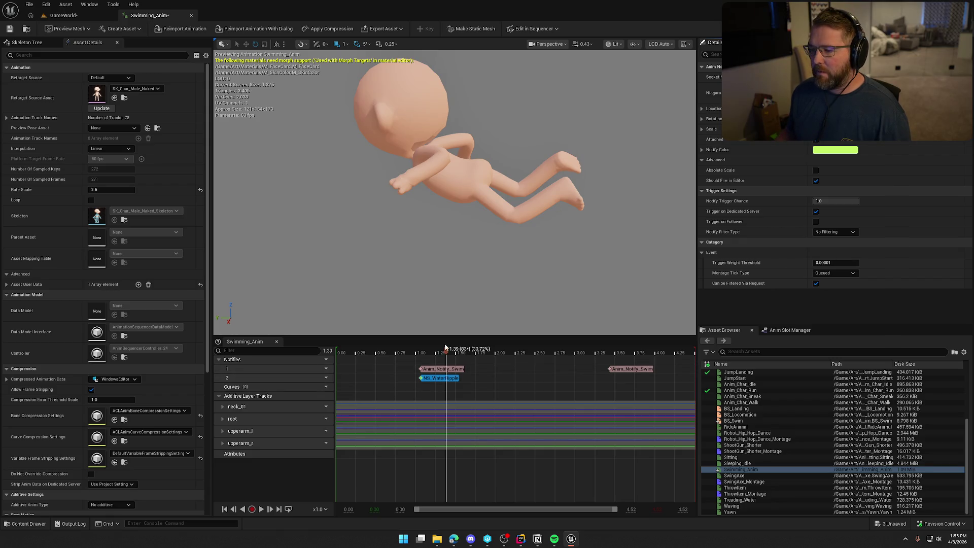
pyautogui.moveTo(446, 353)
pyautogui.mouseDown()
pyautogui.moveTo(386, 353)
pyautogui.moveTo(400, 354)
pyautogui.mouseUp()
pyautogui.scroll(2, 454, 203)
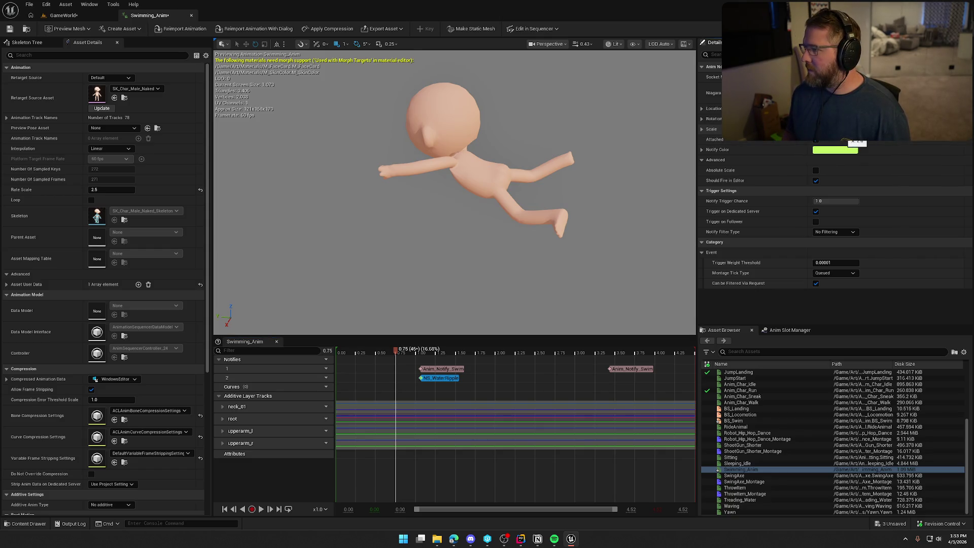
pyautogui.moveTo(394, 351)
pyautogui.mouseDown()
pyautogui.moveTo(441, 352)
pyautogui.moveTo(405, 355)
pyautogui.mouseUp()
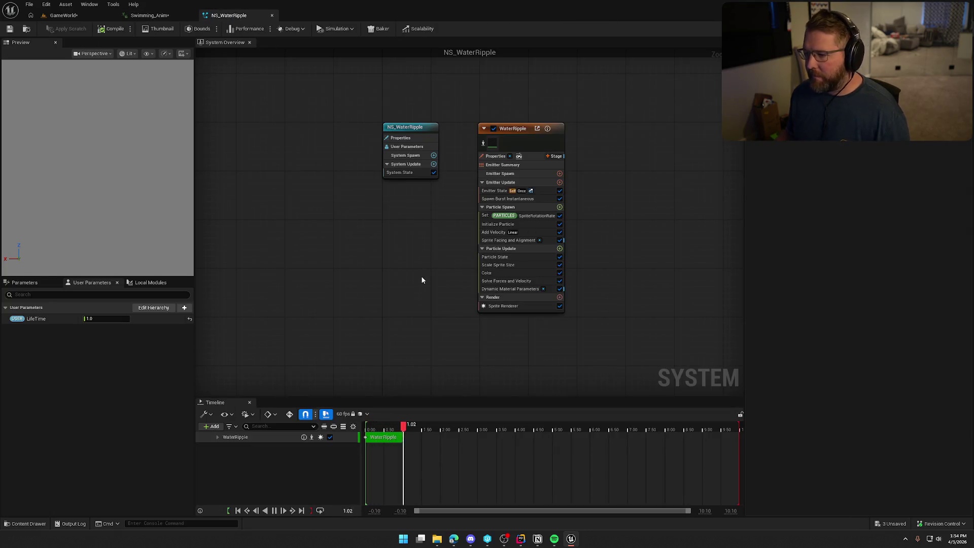
pyautogui.hotkey('ctrl', 'space')
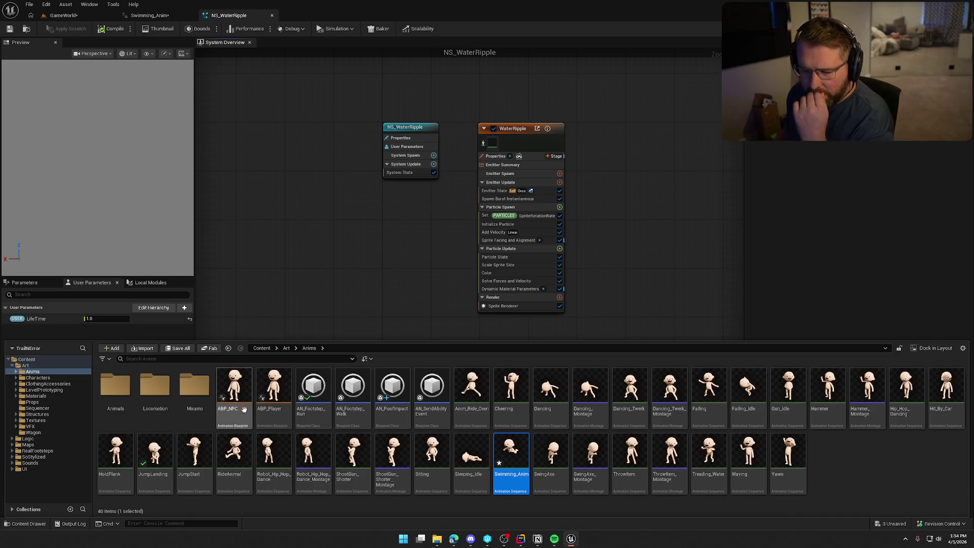
pyautogui.click(32, 426)
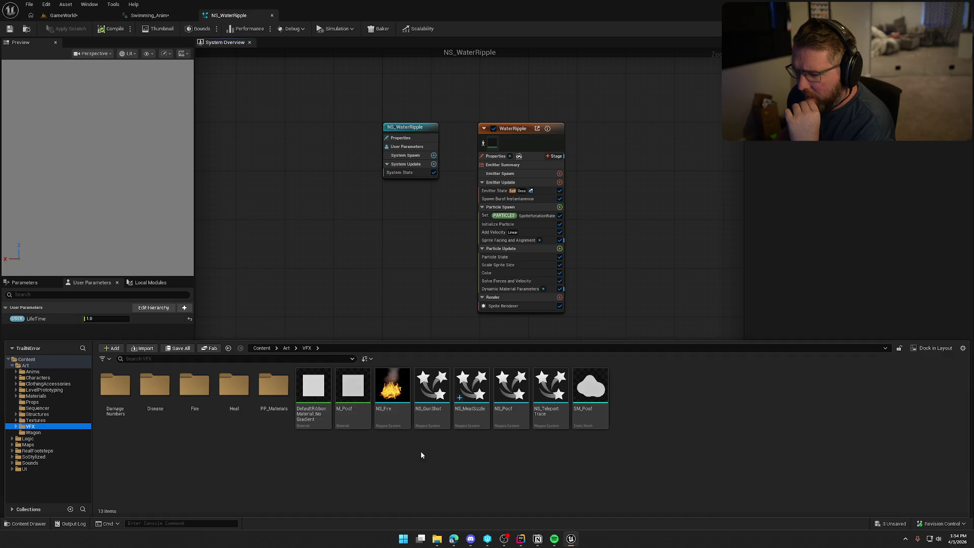
pyautogui.doubleClick(511, 388)
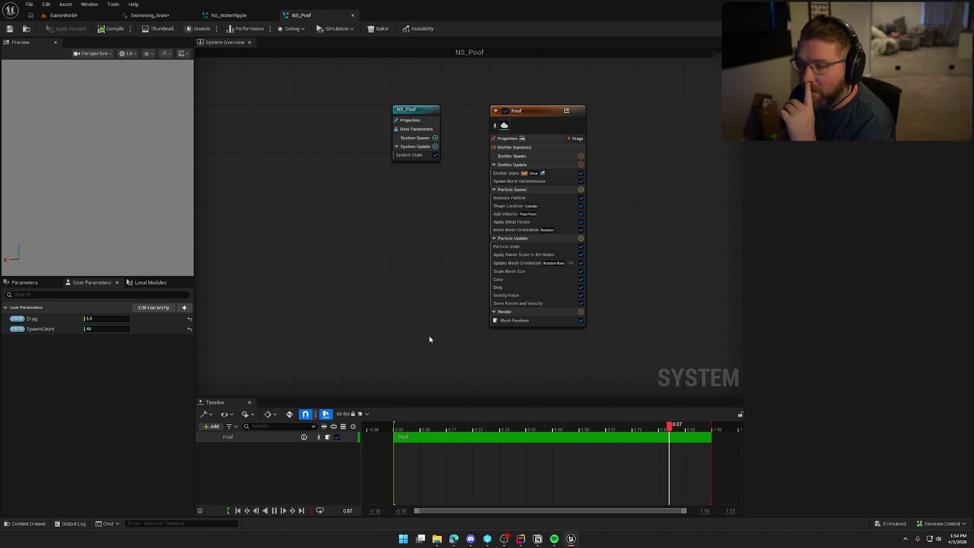
pyautogui.click(515, 198)
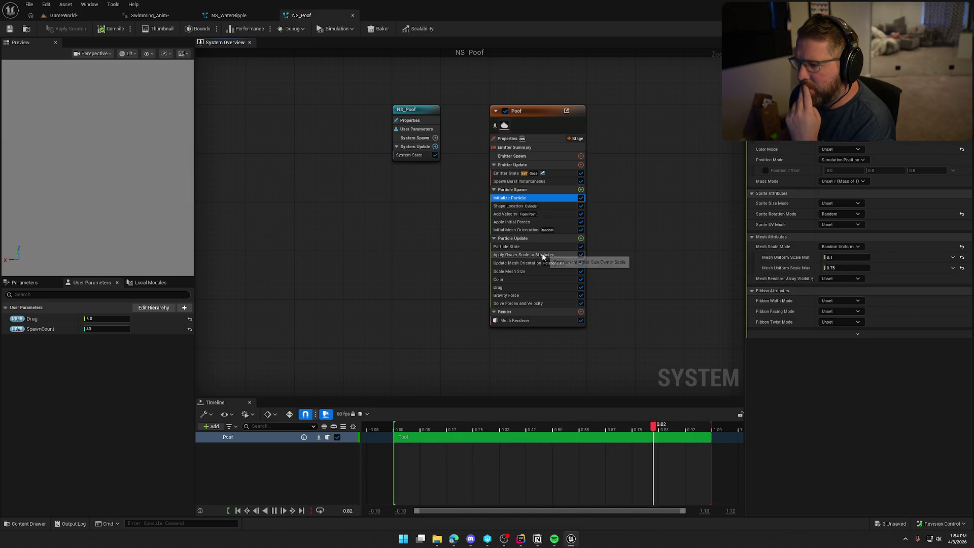
pyautogui.click(527, 255)
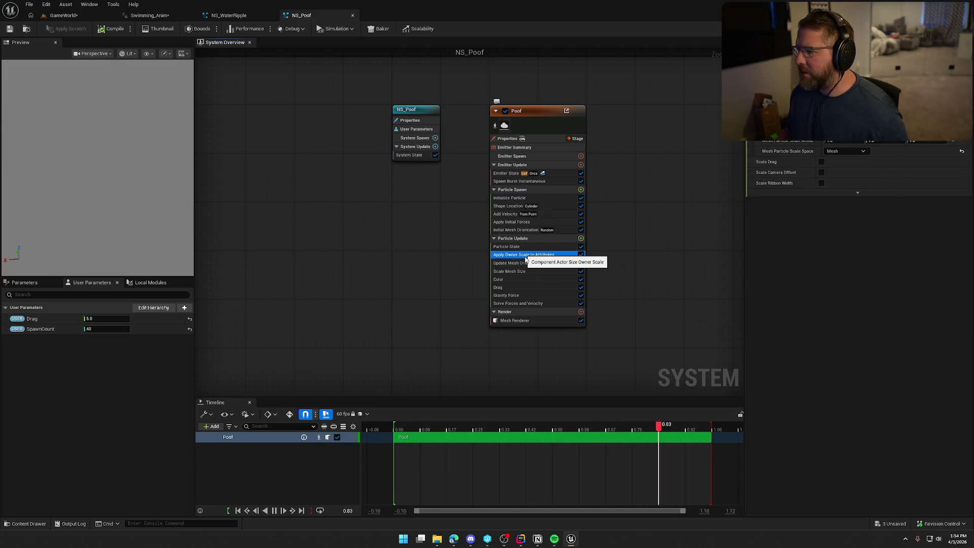
pyautogui.click(353, 15)
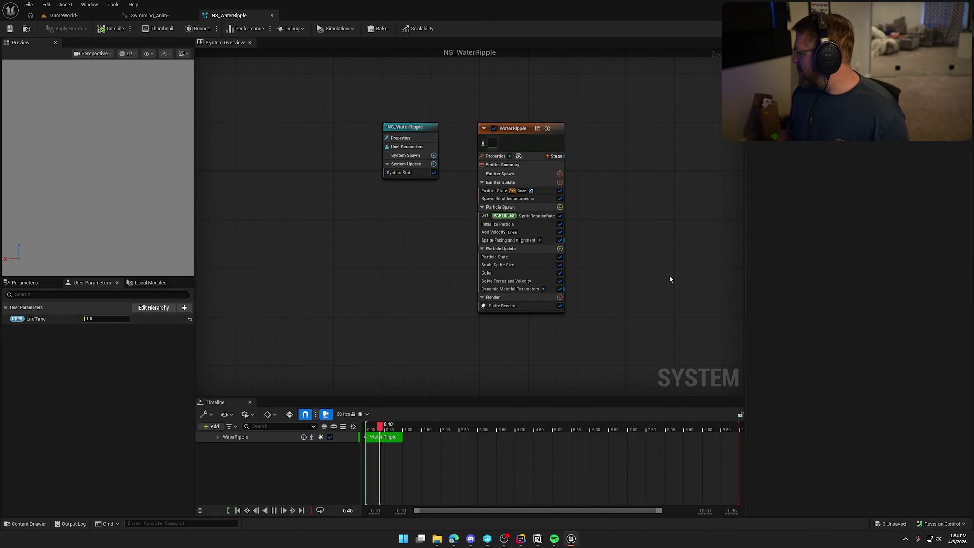
# Add an Apply Owner Scale to Attributes module to the WaterRipple particle update stage
pyautogui.click(559, 249)
pyautogui.write('apply owner')
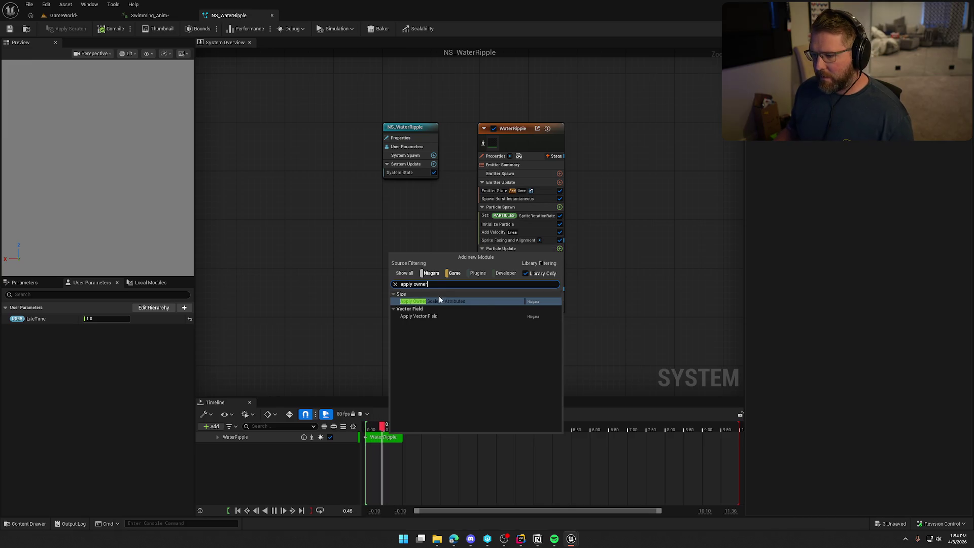
pyautogui.click(440, 300)
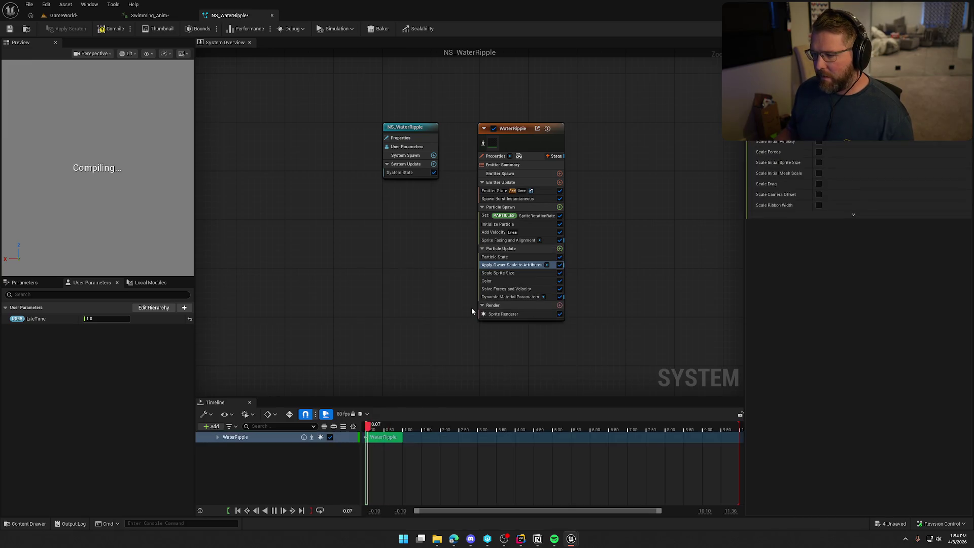
pyautogui.scroll(-2, 827, 144)
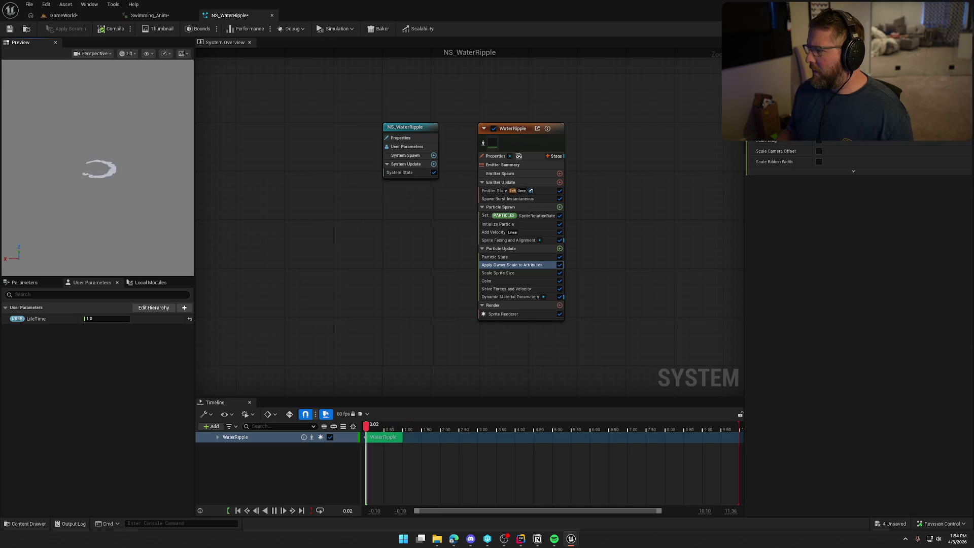
# Enable another owner-scale option, compile NS_WaterRipple, and return to Swimming_Anim
pyautogui.click(819, 130)
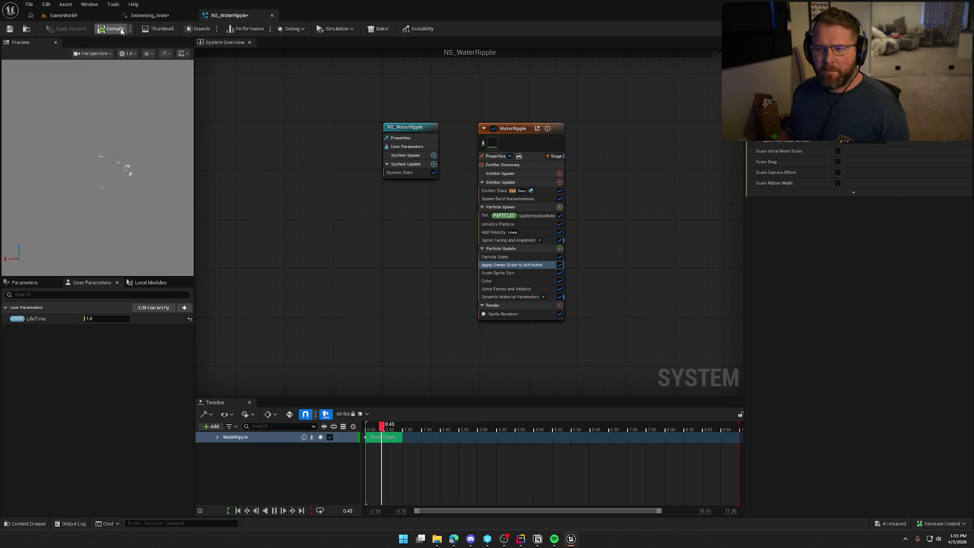
pyautogui.click(11, 29)
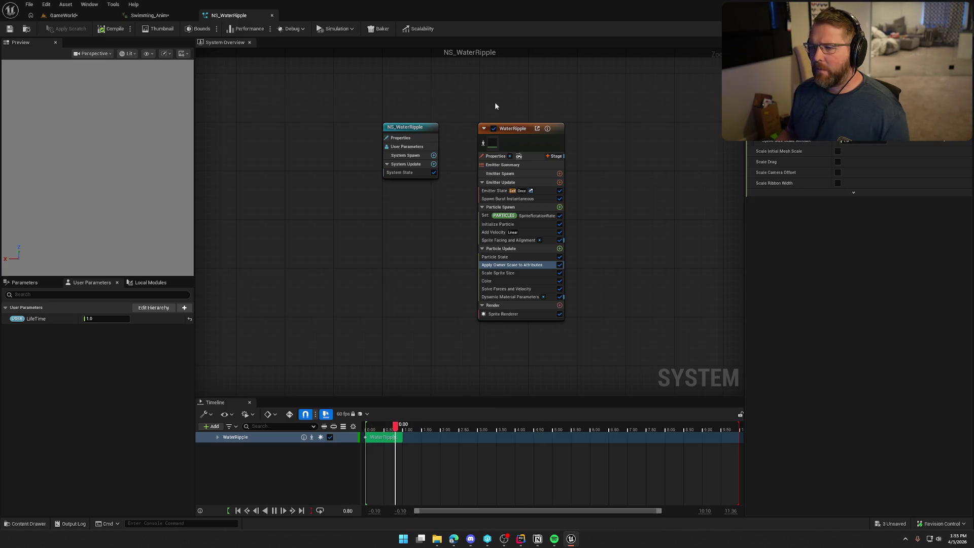
pyautogui.click(162, 17)
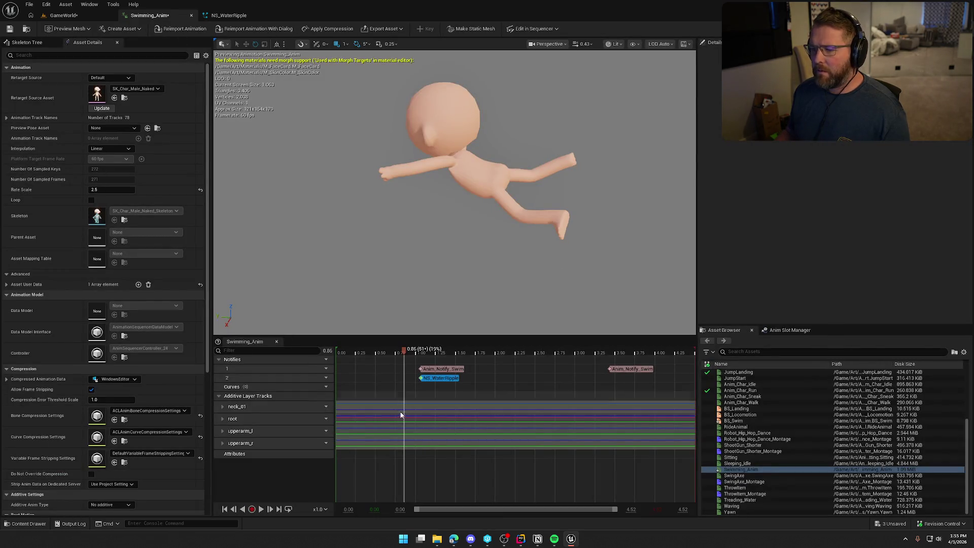
# Copy the NS_WaterRipple notify to the second swim stroke near 3.43 s and save Swimming_Anim
pyautogui.moveTo(403, 350)
pyautogui.mouseDown()
pyautogui.moveTo(477, 352)
pyautogui.moveTo(403, 352)
pyautogui.mouseUp()
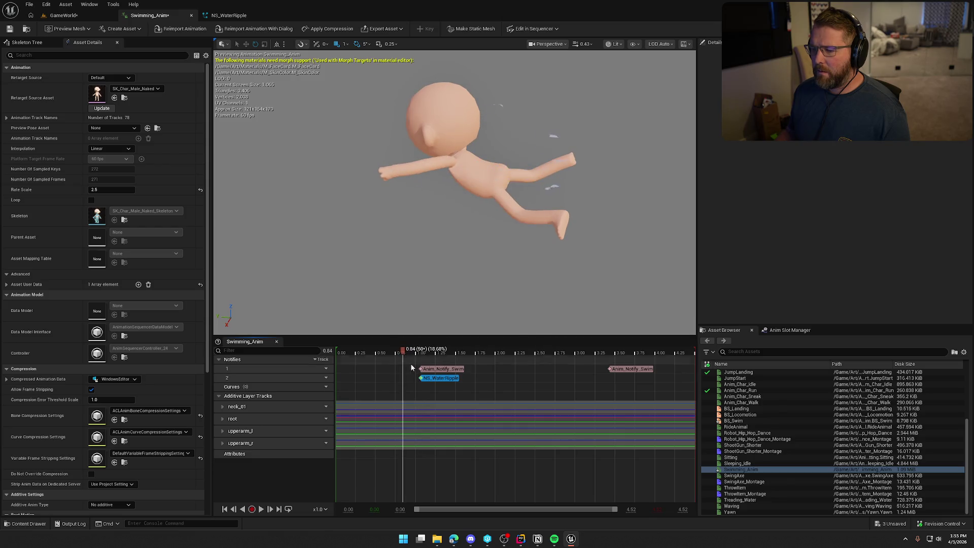
pyautogui.click(439, 378)
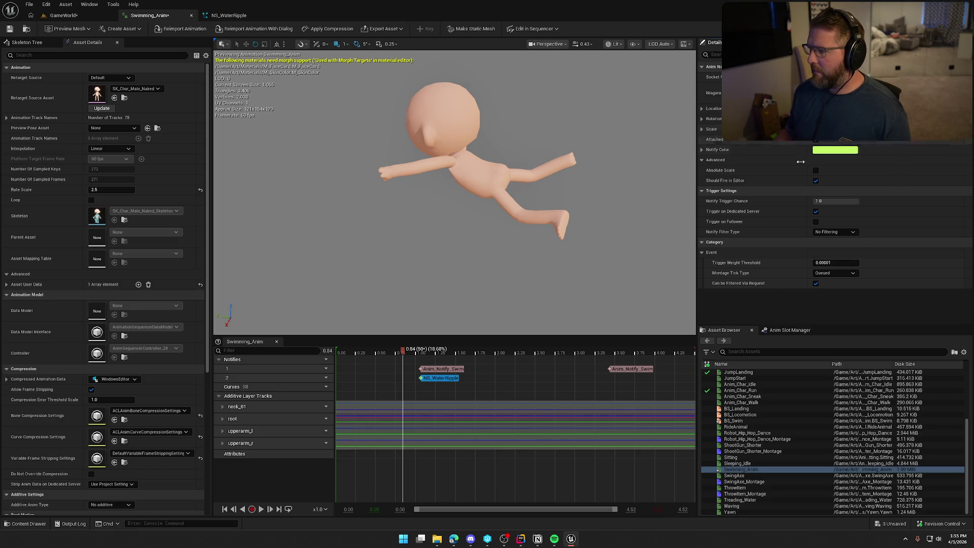
pyautogui.click(415, 352)
pyautogui.moveTo(405, 351)
pyautogui.mouseDown()
pyautogui.moveTo(481, 357)
pyautogui.moveTo(388, 380)
pyautogui.moveTo(610, 362)
pyautogui.mouseUp()
pyautogui.click(611, 380)
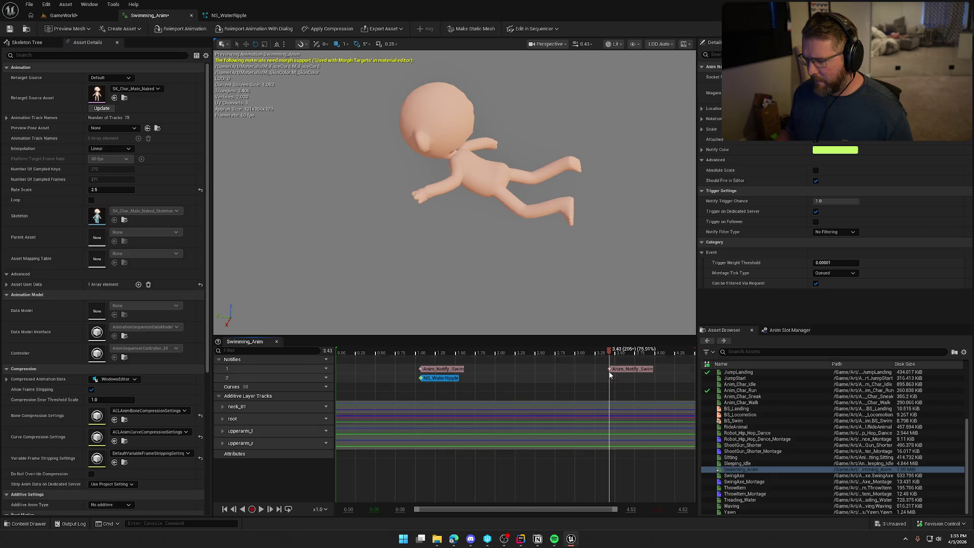
pyautogui.press('space')
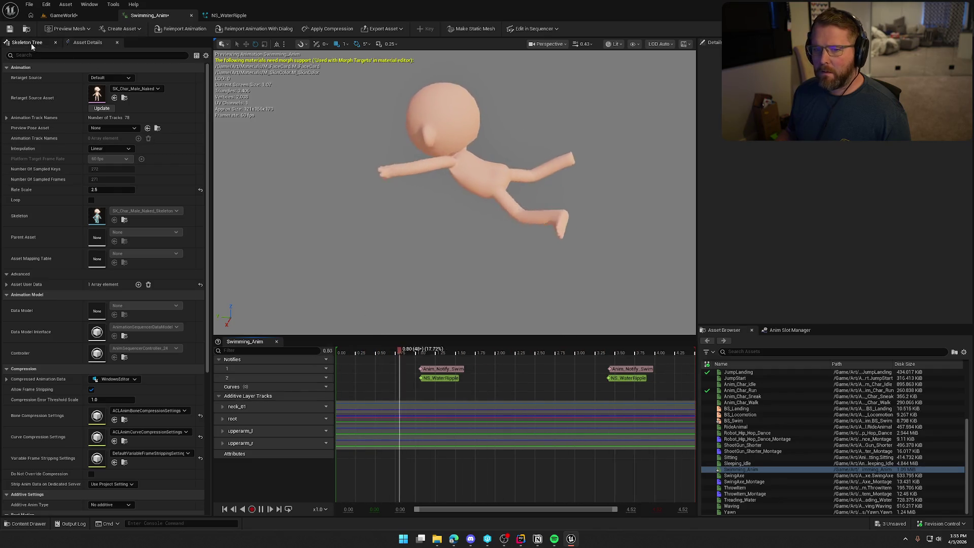
pyautogui.hotkey('ctrl', 's')
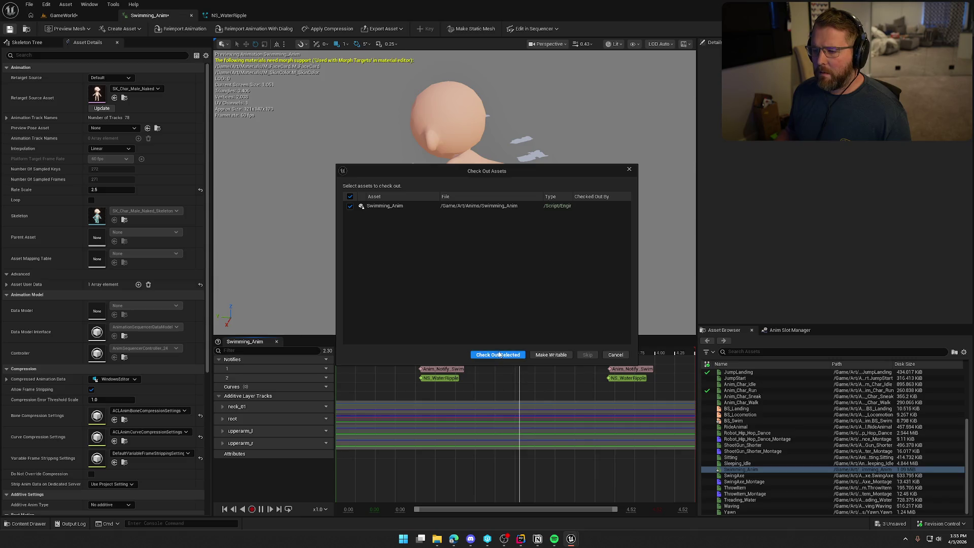
# Check out Swimming_Anim to finish saving, then start a play session in GameWorld
pyautogui.click(499, 355)
pyautogui.click(64, 15)
pyautogui.click(209, 29)
# Swim across the lake and back to test the ripples, then return to Swimming_Anim
pyautogui.hotkey('shift', 'w')
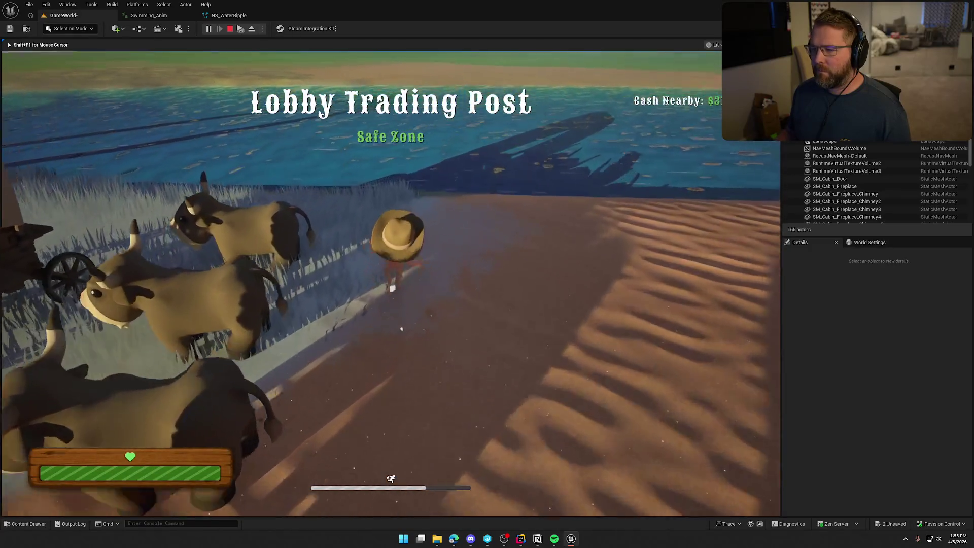
pyautogui.press('w')
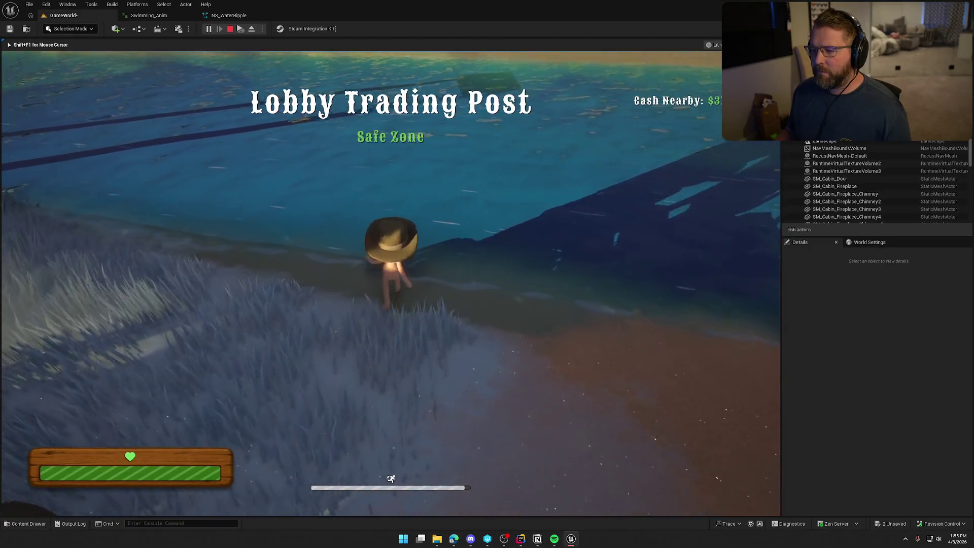
pyautogui.press('w')
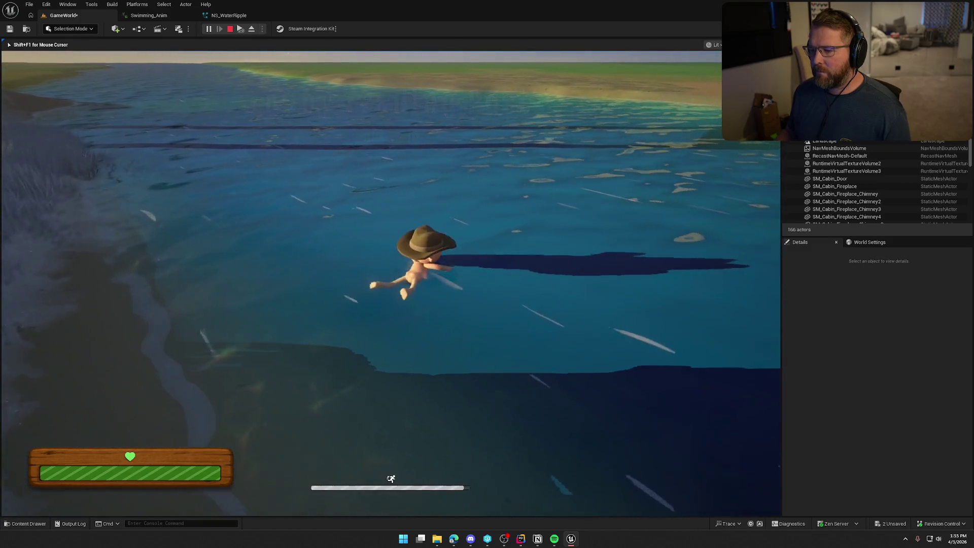
pyautogui.hotkey('shift', 'w')
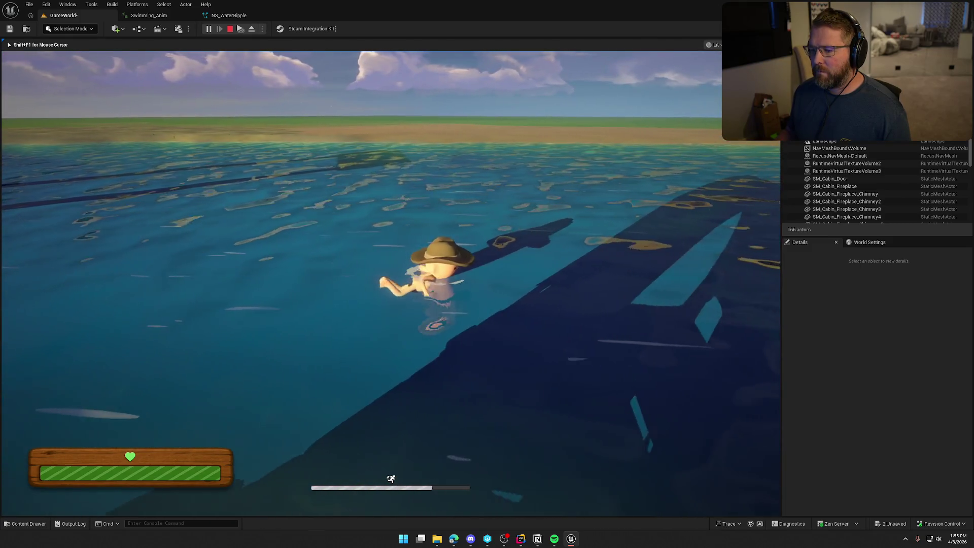
pyautogui.hotkey('shift', 'w')
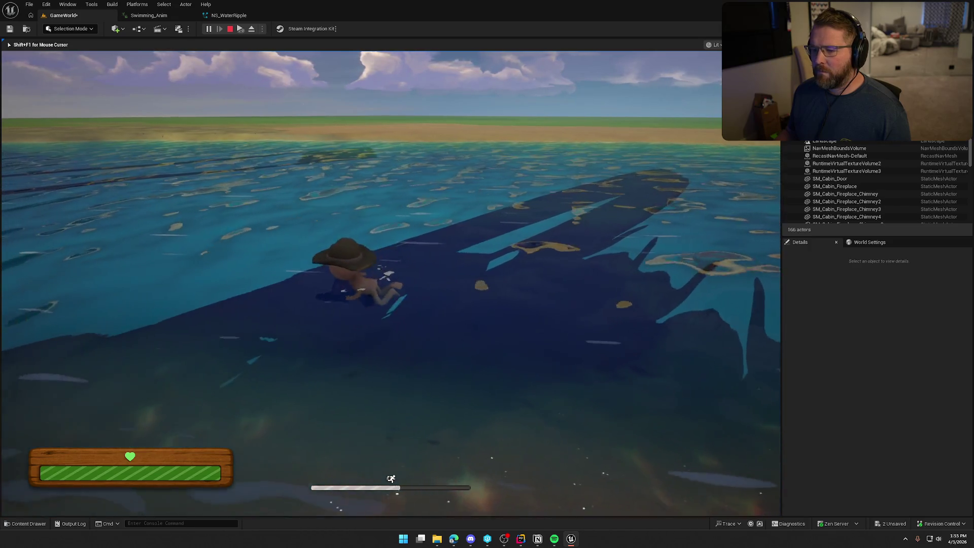
pyautogui.hotkey('shift', 'w')
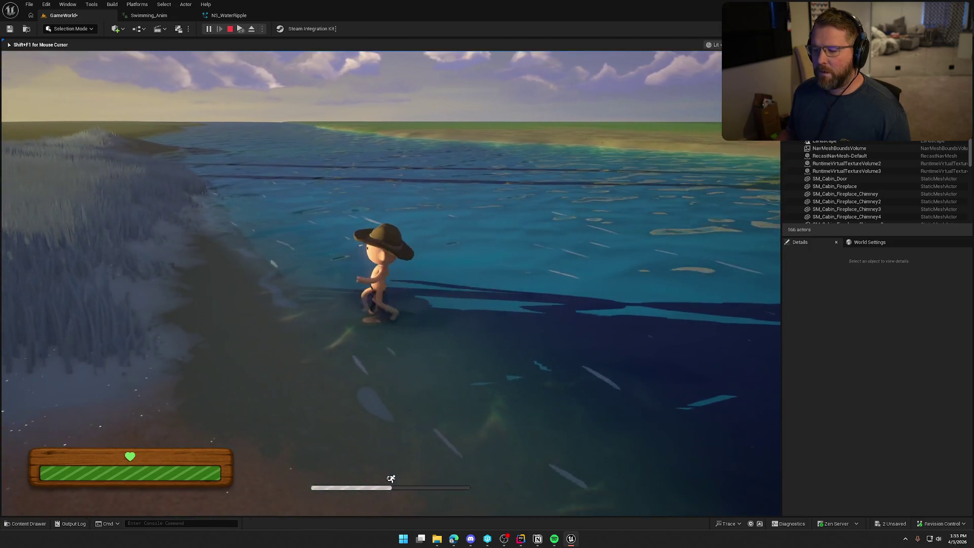
pyautogui.hotkey('shift', 'F1')
pyautogui.click(149, 15)
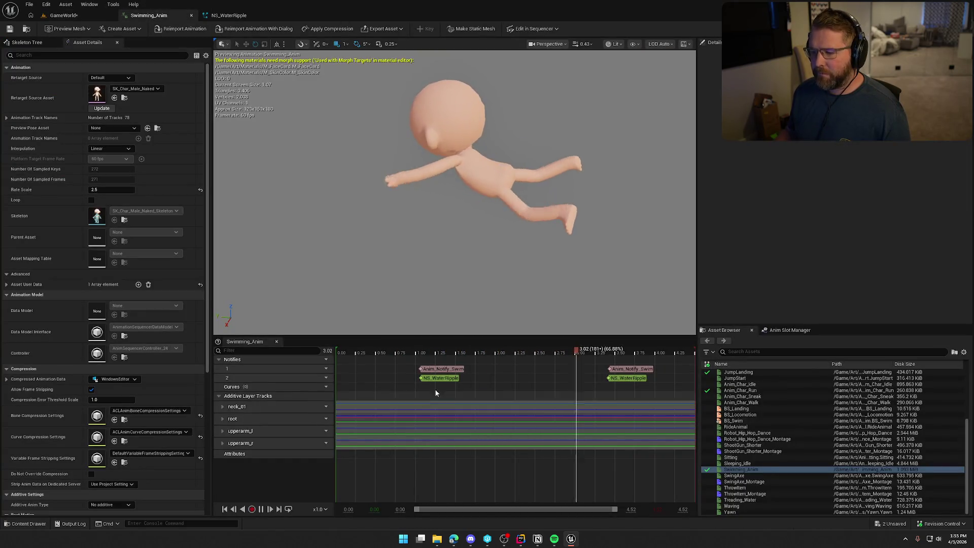
# Select both NS_WaterRipple notifies, scrub the stroke to preview the splashes, and save Swimming_Anim
pyautogui.click(261, 510)
pyautogui.click(439, 378)
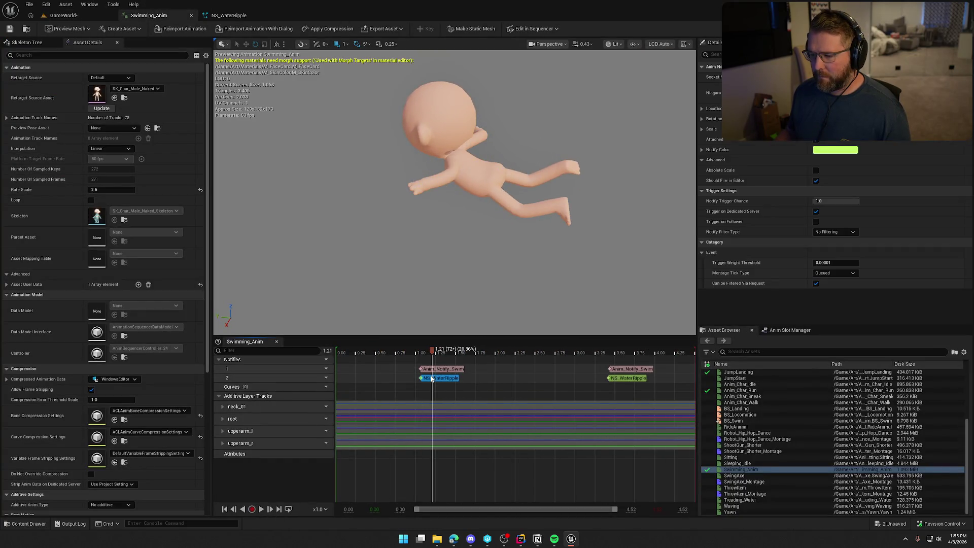
pyautogui.keyDown('shift'); pyautogui.click(633, 379); pyautogui.keyUp('shift')
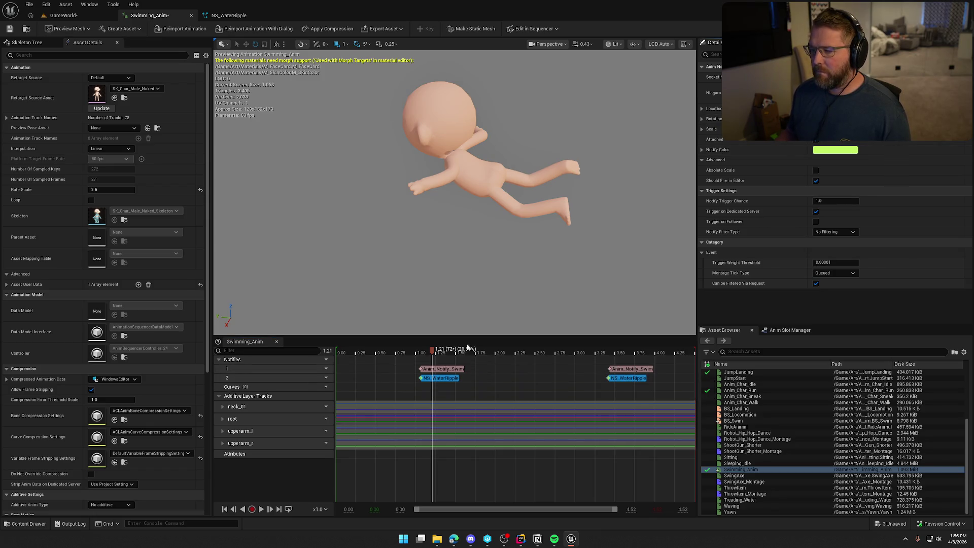
pyautogui.moveTo(432, 349)
pyautogui.mouseDown()
pyautogui.moveTo(387, 350)
pyautogui.moveTo(435, 350)
pyautogui.moveTo(406, 353)
pyautogui.mouseUp()
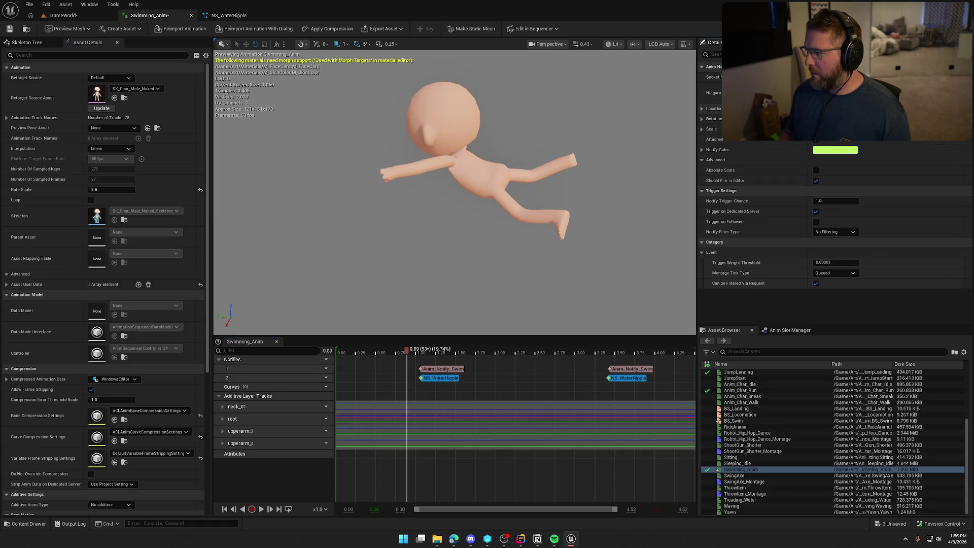
pyautogui.moveTo(407, 353); pyautogui.dragTo(447, 353)
pyautogui.moveTo(541, 365)
pyautogui.mouseDown()
pyautogui.moveTo(391, 354)
pyautogui.moveTo(400, 355)
pyautogui.mouseUp()
pyautogui.click(9, 28)
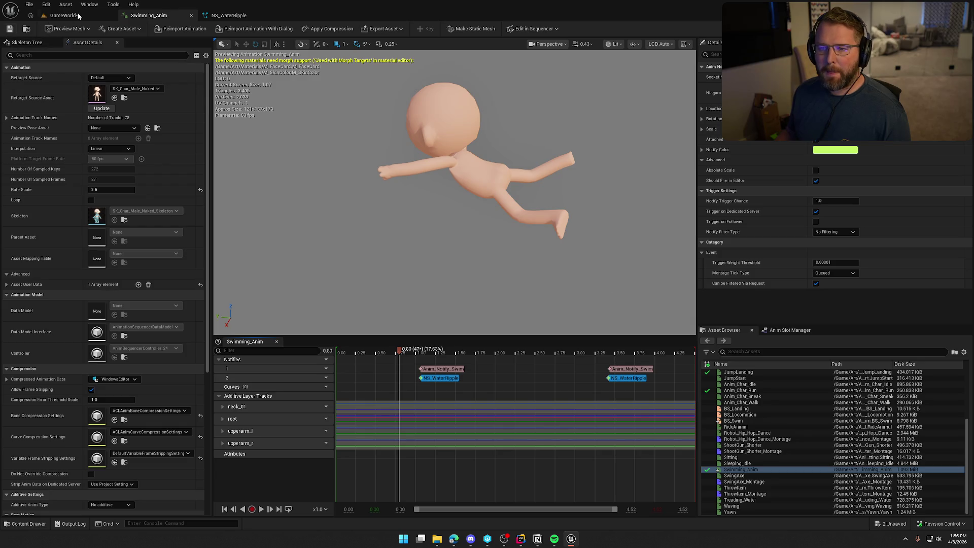
# Swim the character from the trading post across the lake and back, then release game control
pyautogui.click(78, 16)
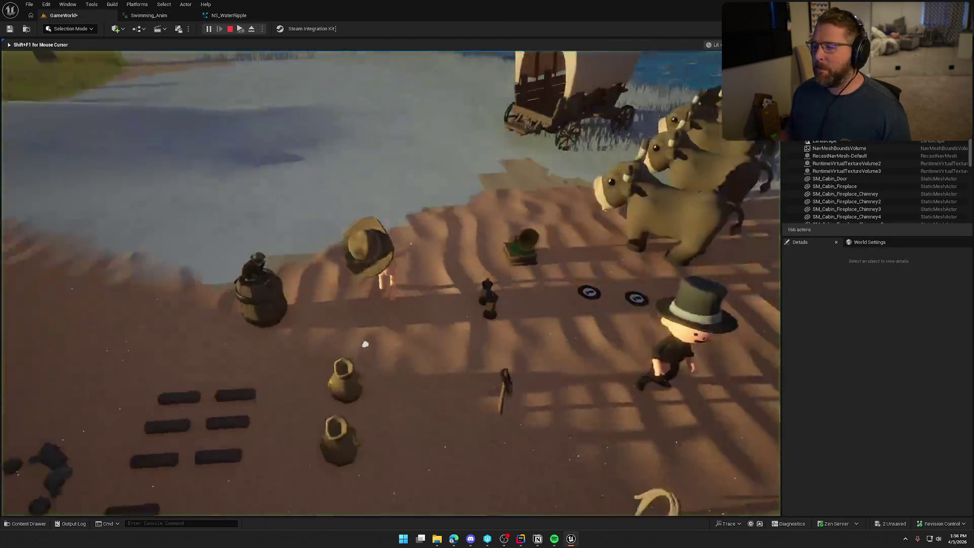
pyautogui.press('w')
pyautogui.press('w')
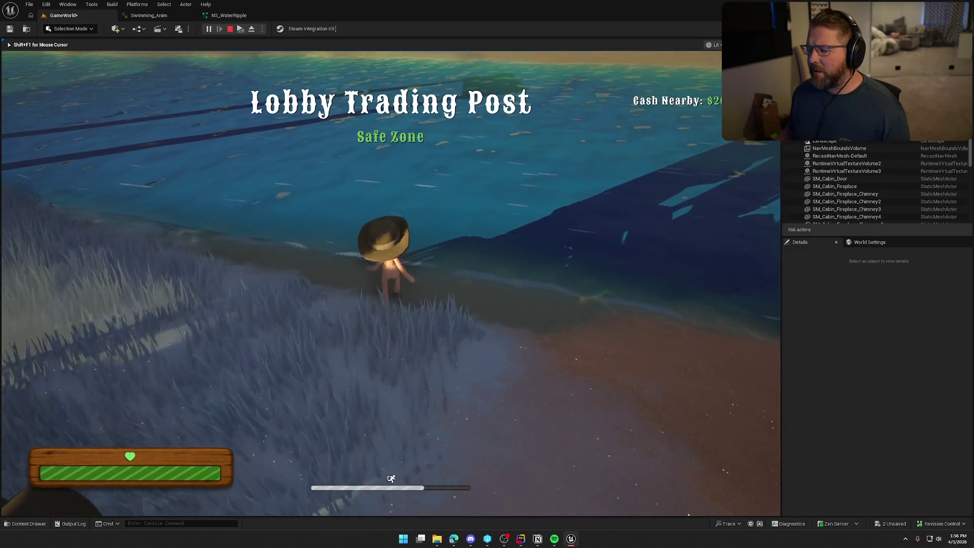
pyautogui.press('w')
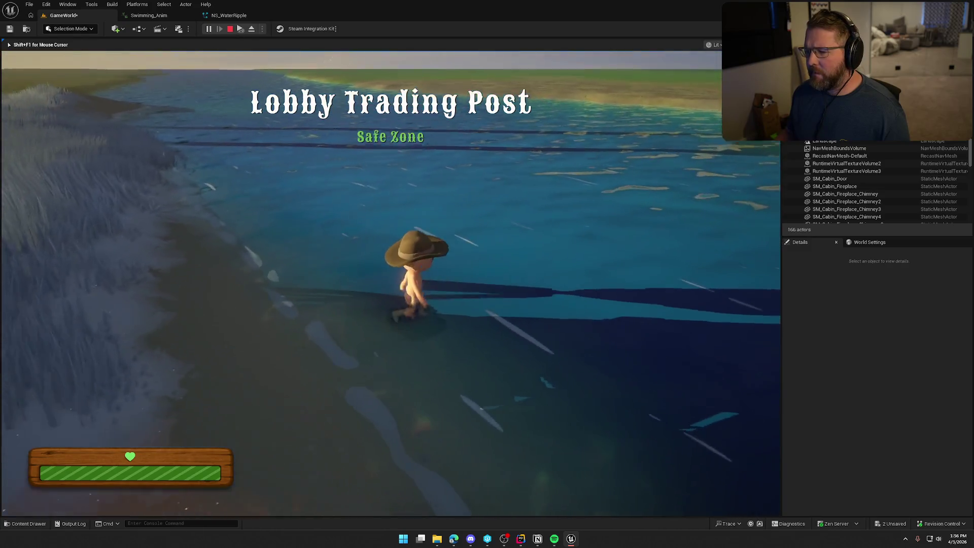
pyautogui.press('w')
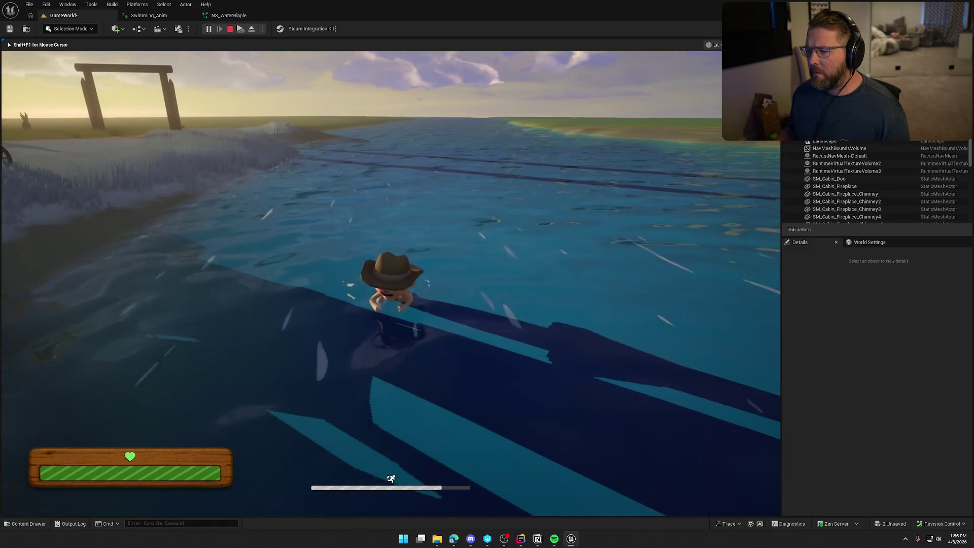
pyautogui.press('w')
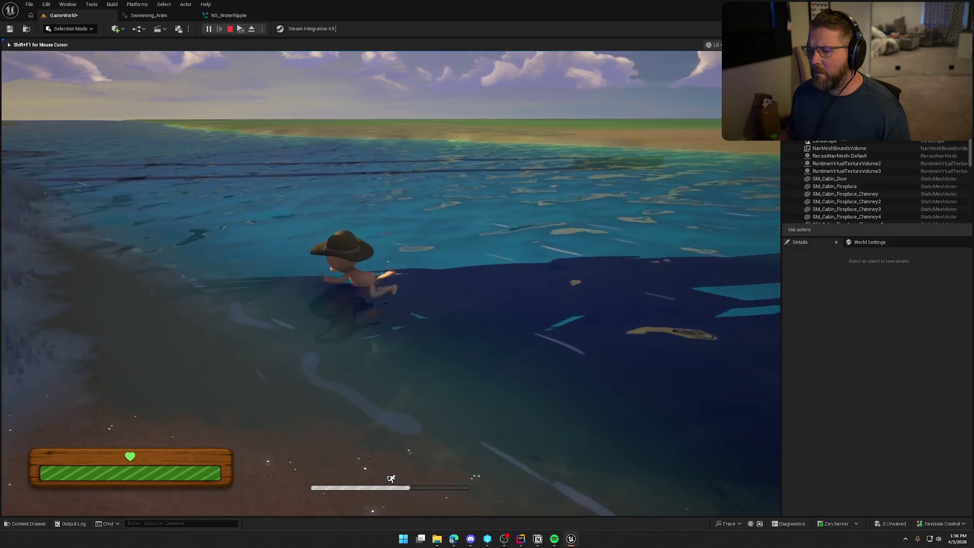
pyautogui.press('w')
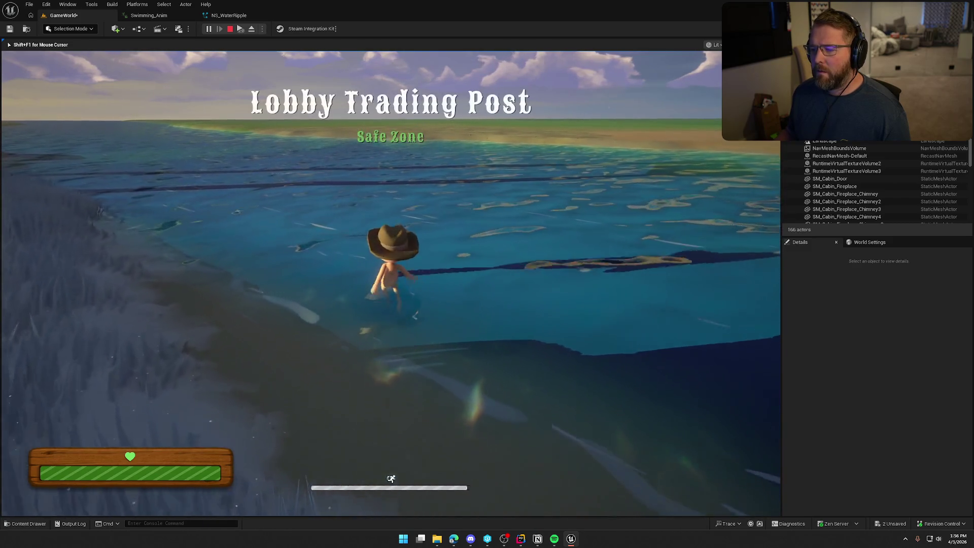
pyautogui.press('w')
pyautogui.press('w')
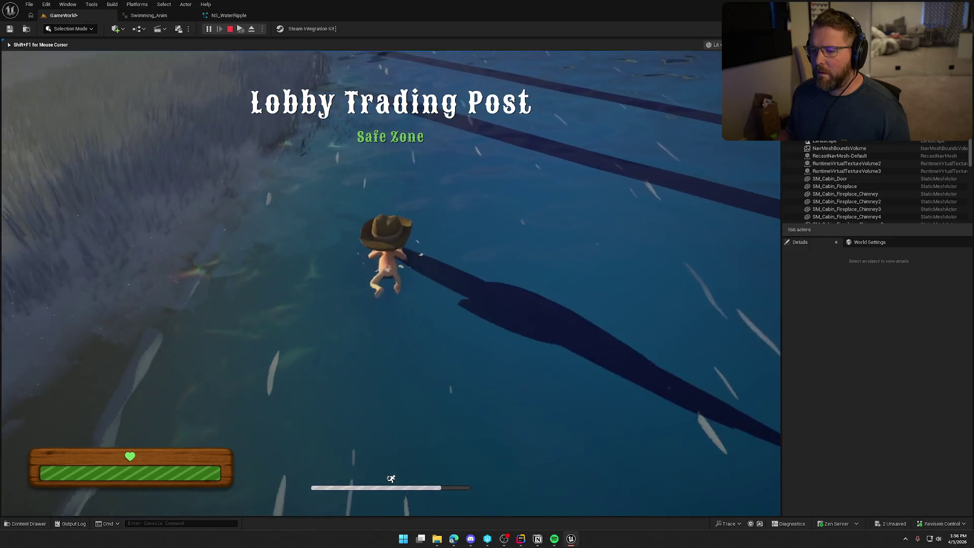
pyautogui.press('a')
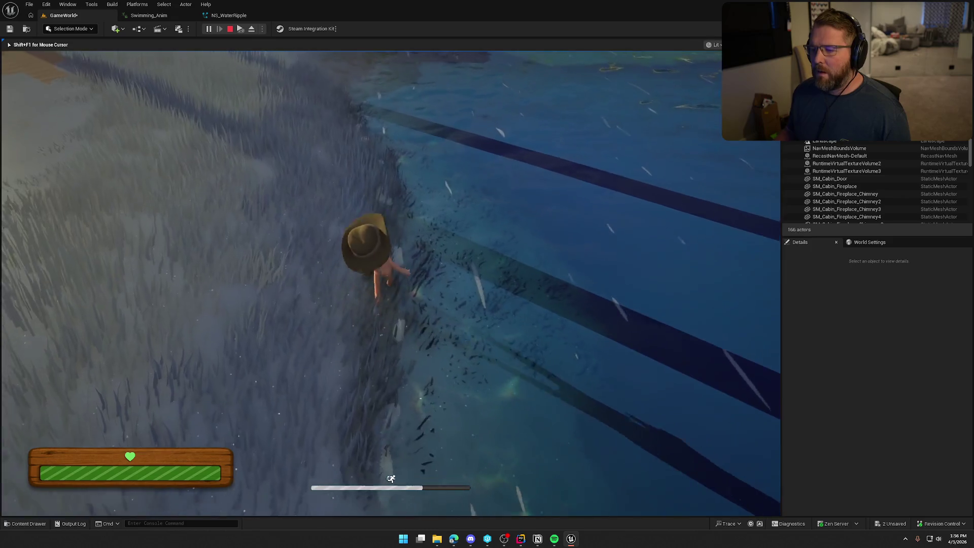
pyautogui.hotkey('shift', 'F1')
# Turn off local space on the WaterRipple emitter and save NS_WaterRipple
pyautogui.click(230, 16)
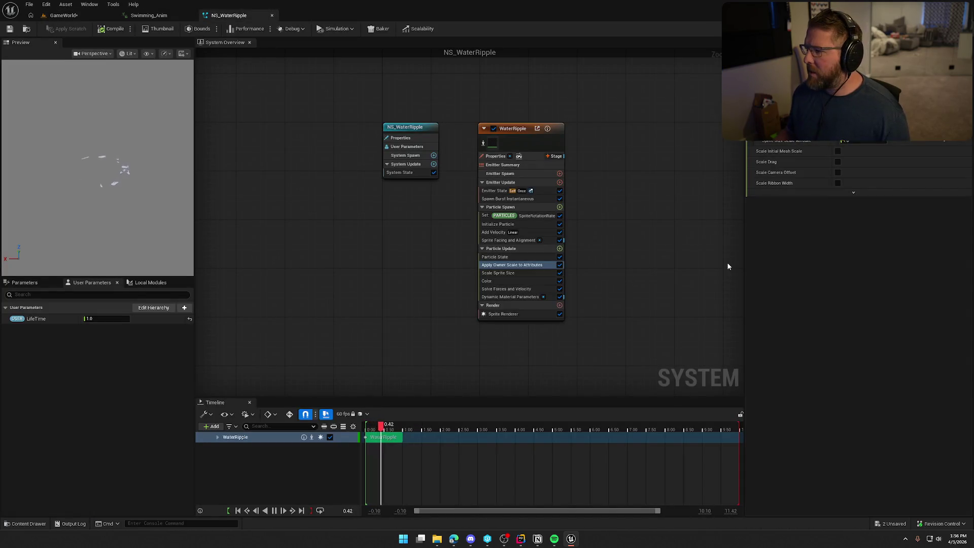
pyautogui.click(515, 135)
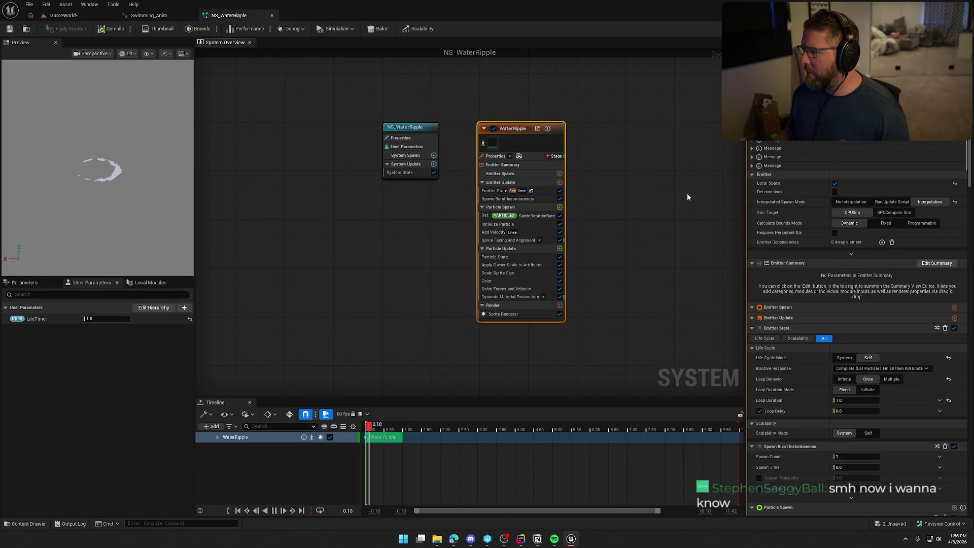
pyautogui.click(834, 184)
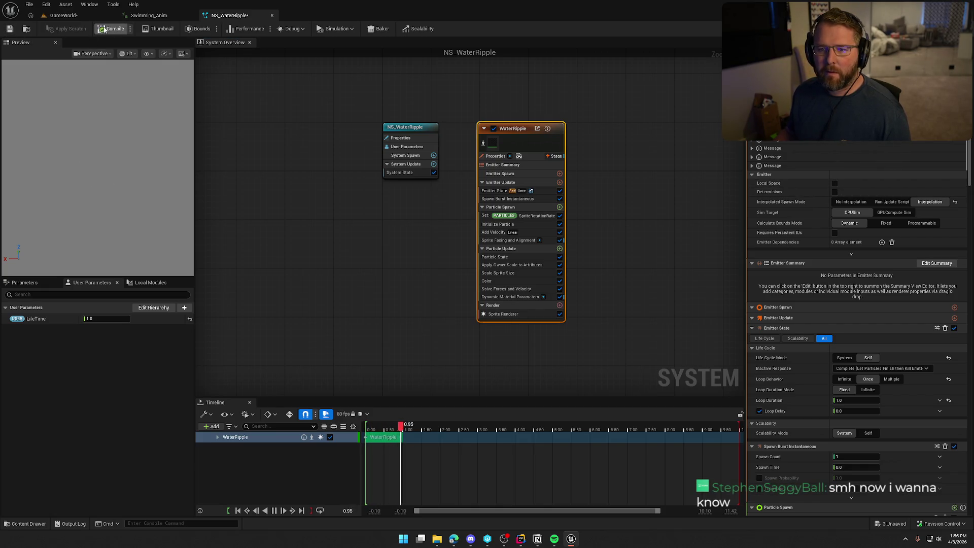
pyautogui.click(10, 29)
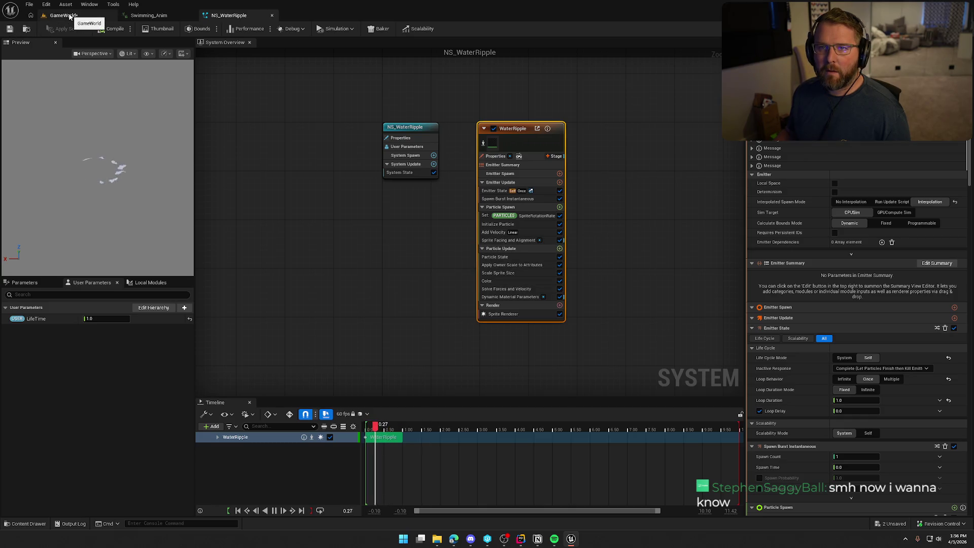
# Swim the character through the lake to watch the ripples, then return to NS_WaterRipple
pyautogui.click(69, 17)
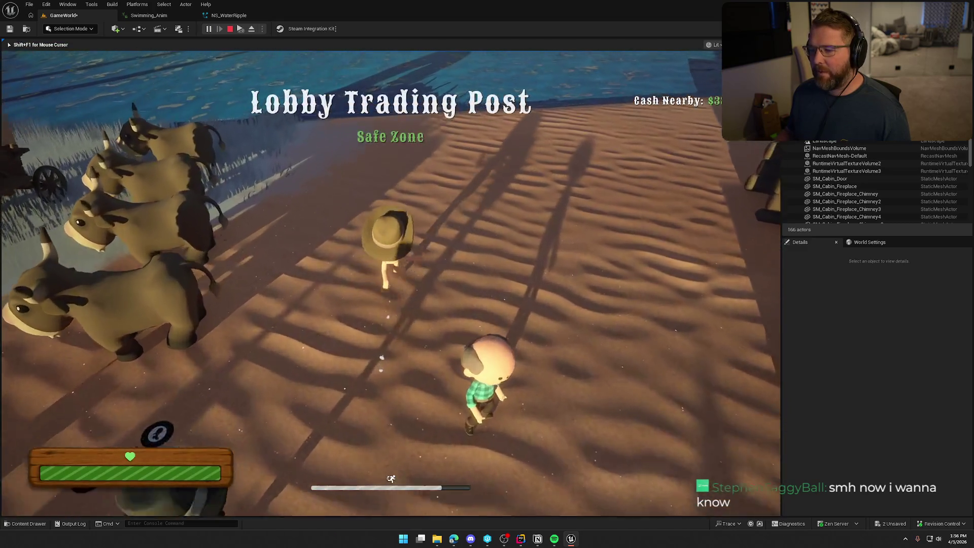
pyautogui.hotkey('shift', 'w')
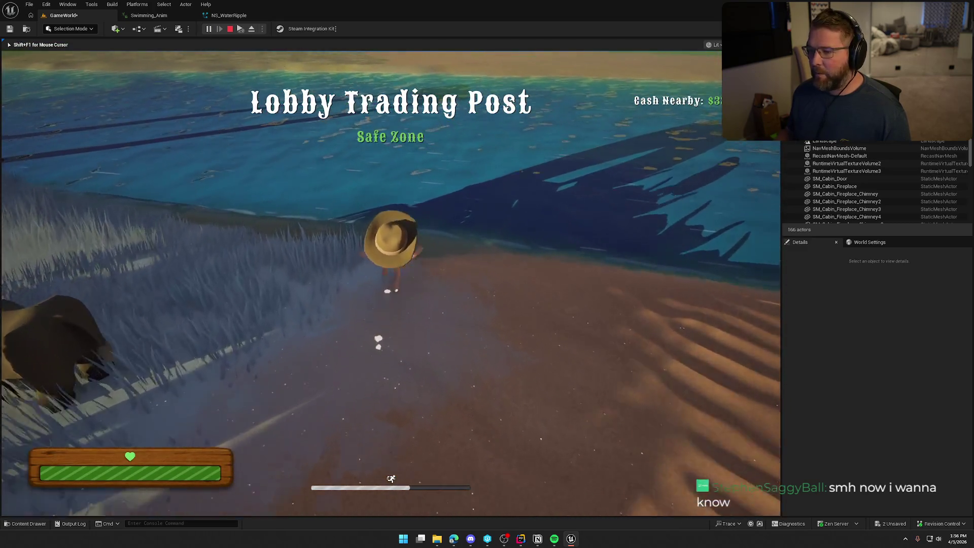
pyautogui.press('w')
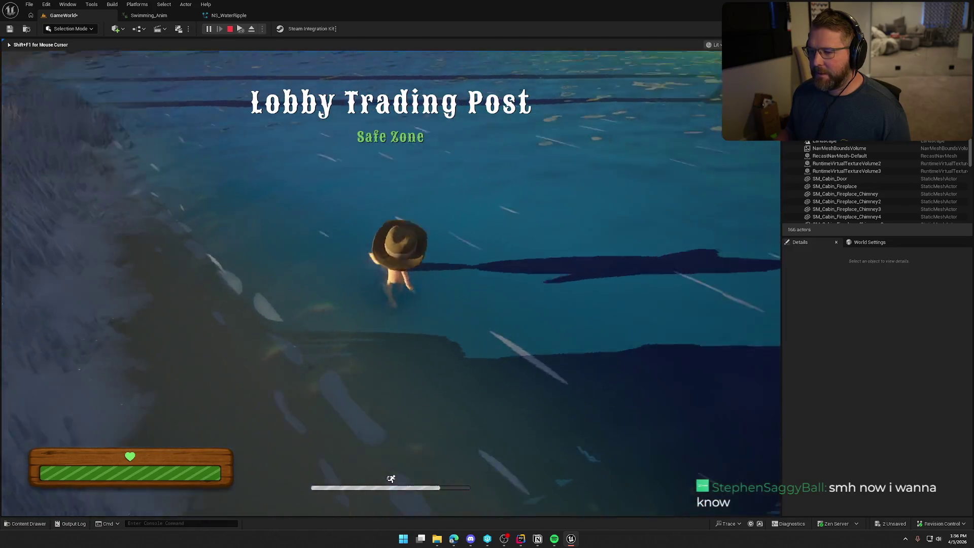
pyautogui.press('w')
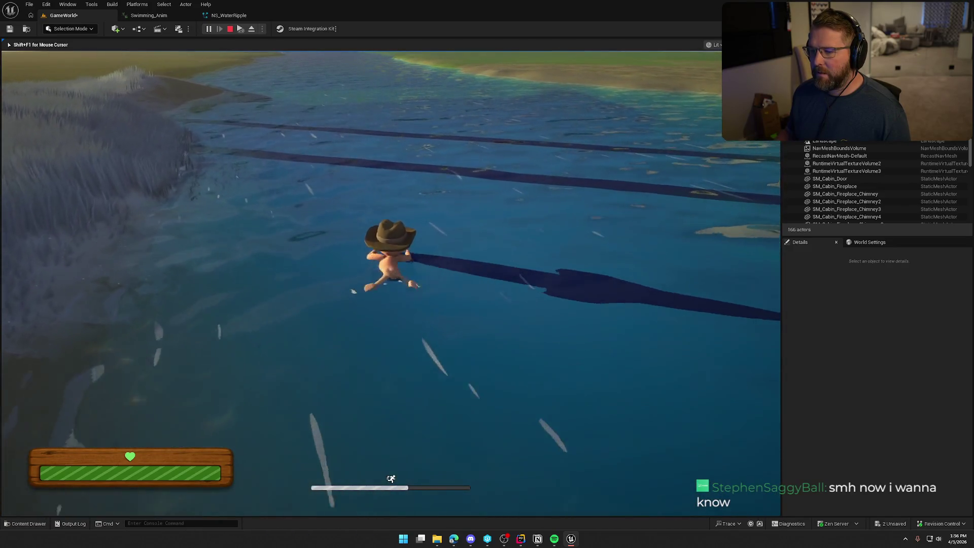
pyautogui.press('w')
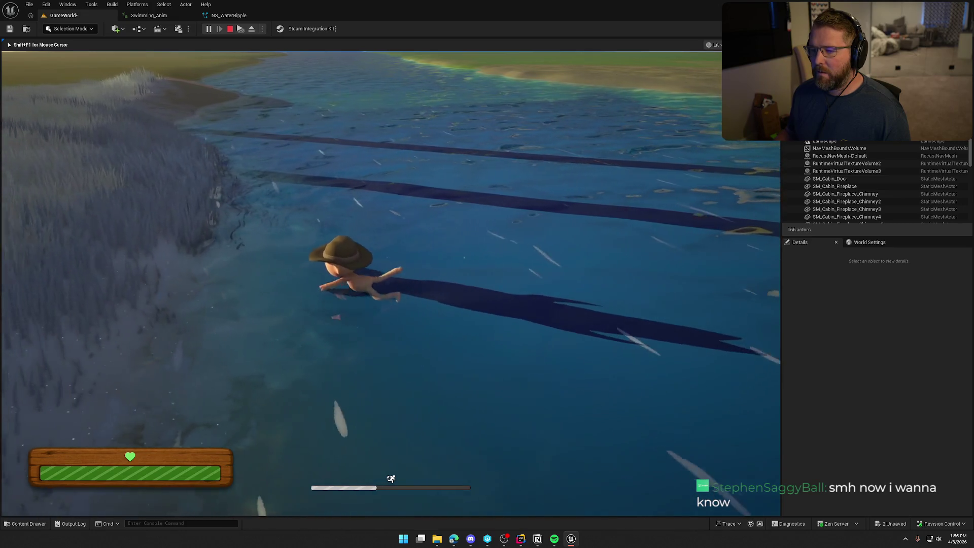
pyautogui.press('w')
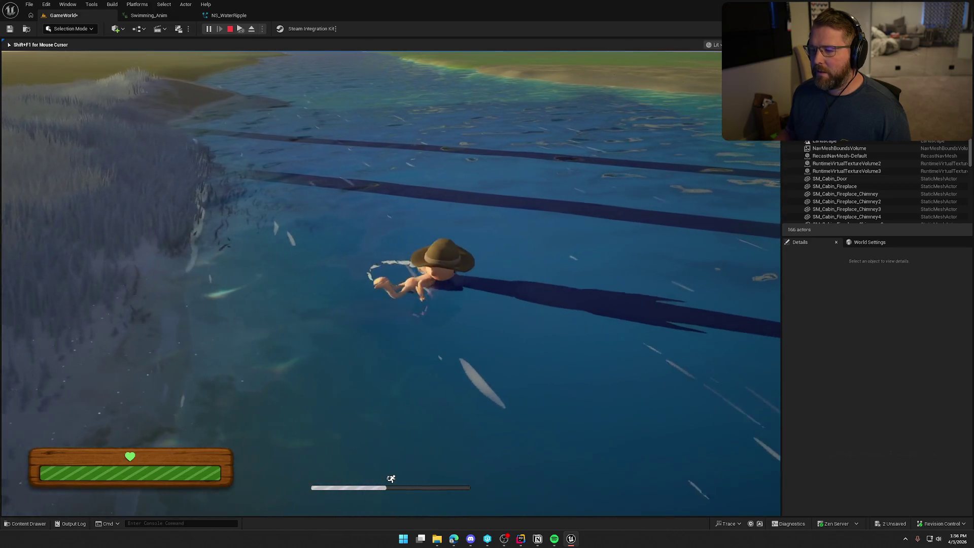
pyautogui.press('w')
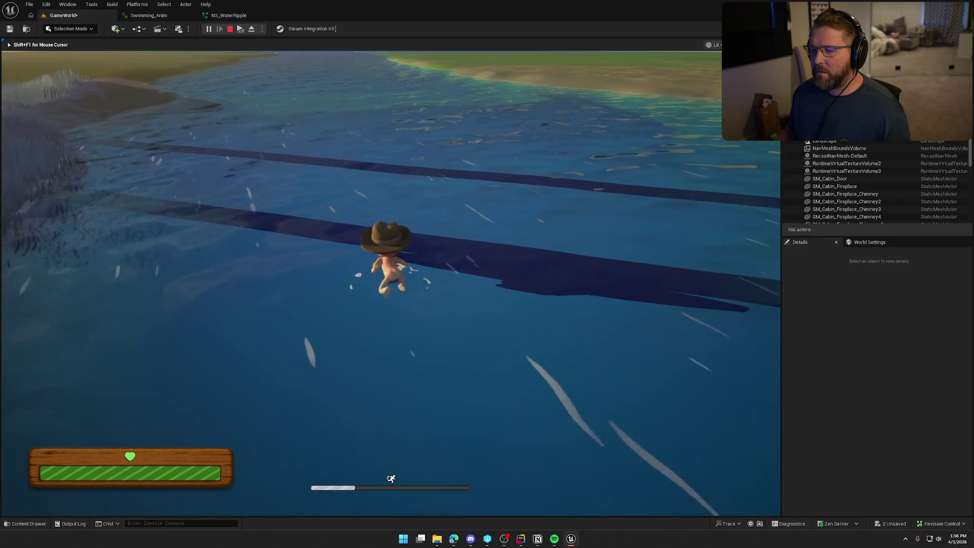
pyautogui.press('a')
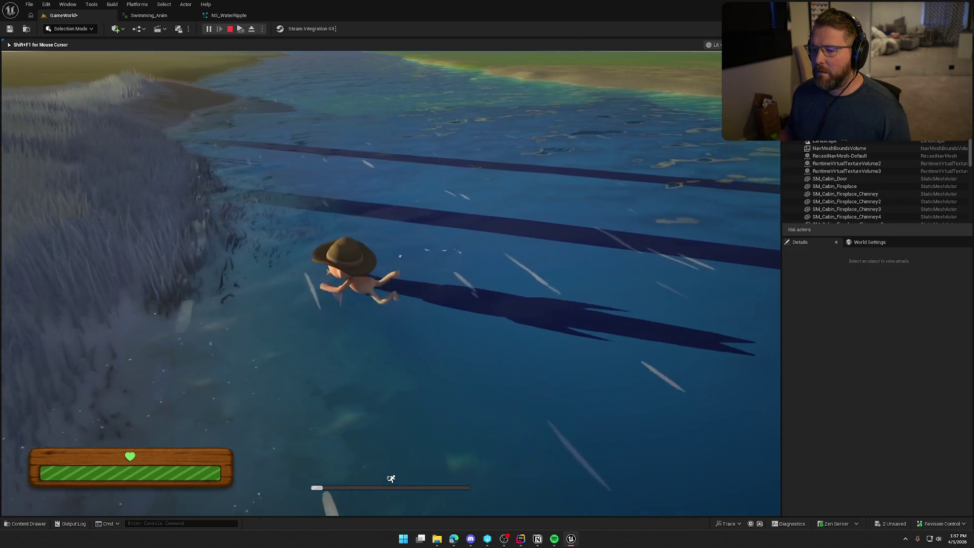
pyautogui.hotkey('shift', 'F1')
pyautogui.click(229, 16)
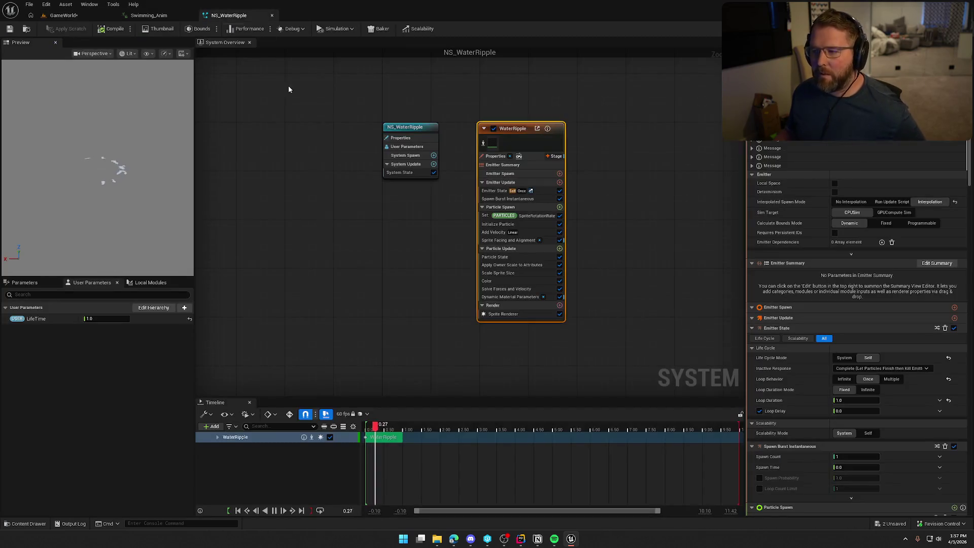
# Set Initialize Particle's sprite rotation mode to Unset and save NS_WaterRipple
pyautogui.click(519, 265)
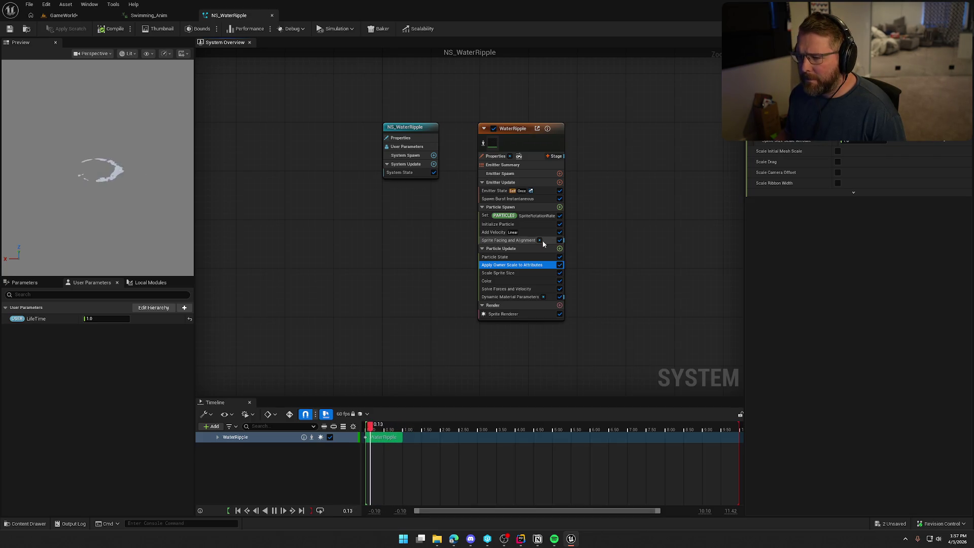
pyautogui.click(544, 142)
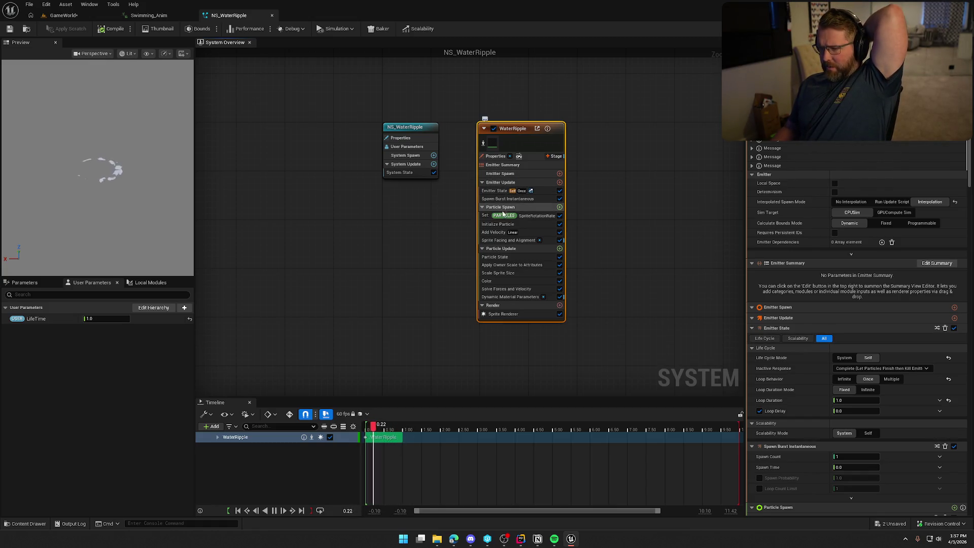
pyautogui.click(504, 223)
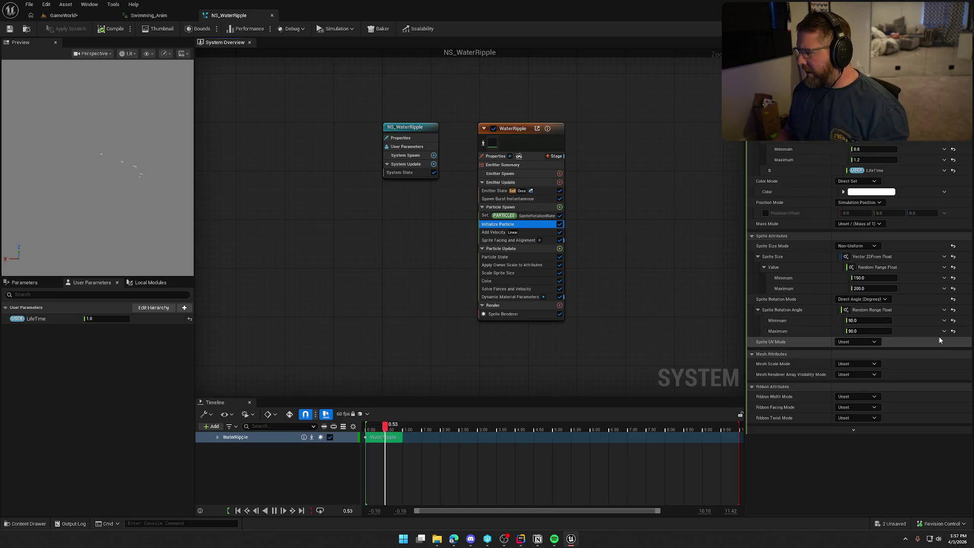
pyautogui.click(875, 299)
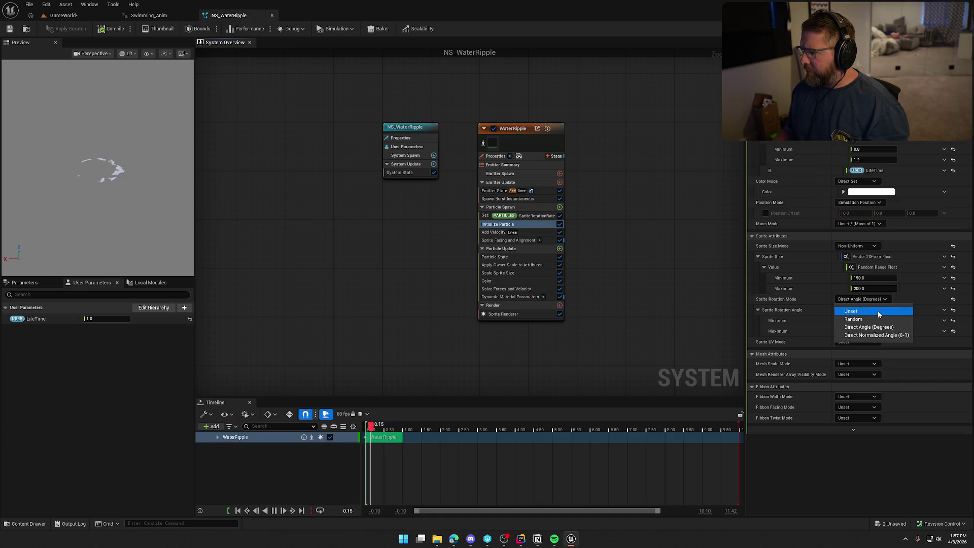
pyautogui.click(878, 311)
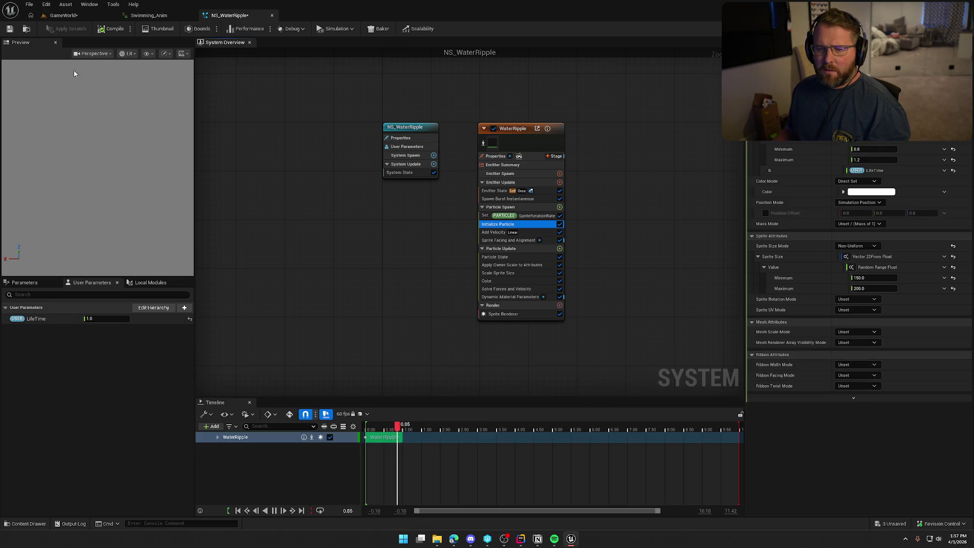
pyautogui.click(110, 29)
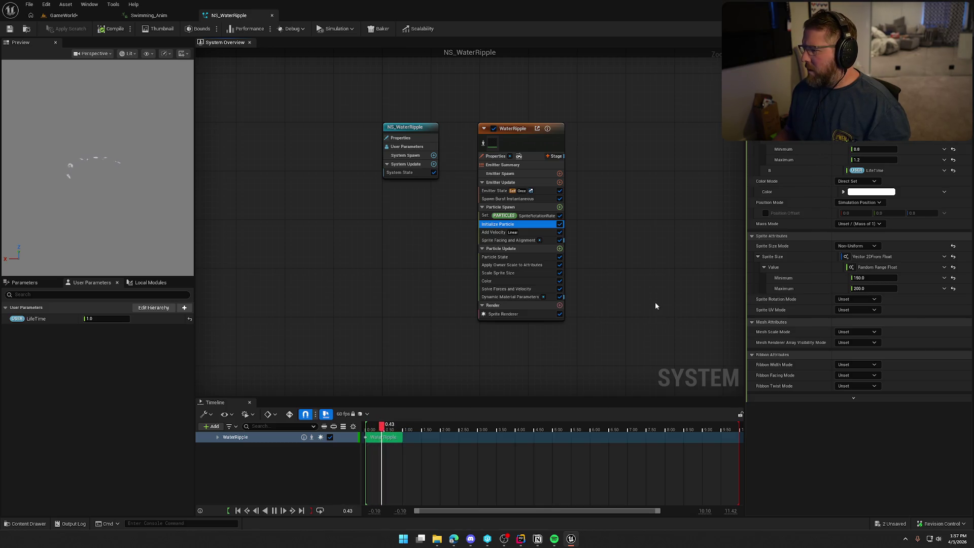
# Pan the level view toward the wagon area, then bring up Swimming_Anim
pyautogui.click(68, 18)
pyautogui.moveTo(343, 150); pyautogui.dragTo(333, 80)
pyautogui.click(149, 15)
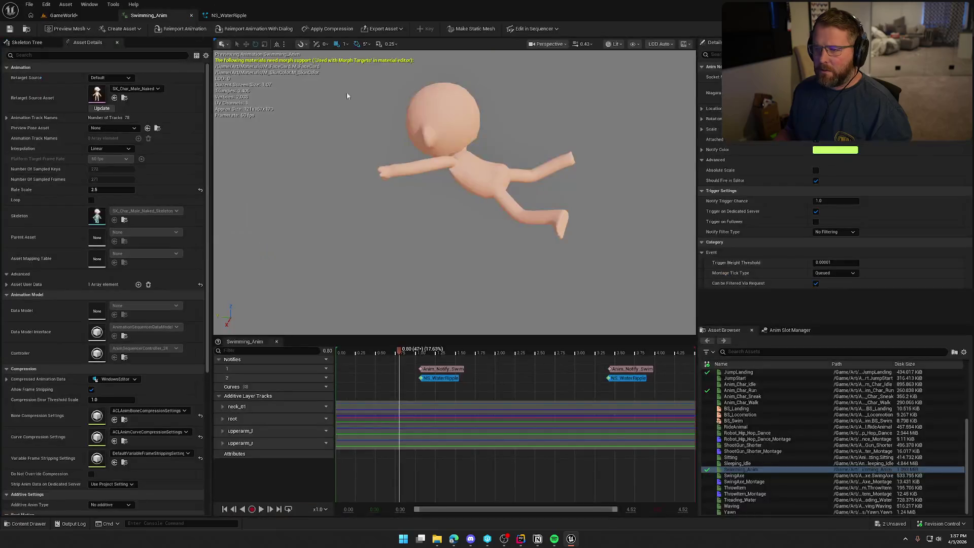
# Select both NS_WaterRipple notifies and save Swimming_Anim with Ctrl+S
pyautogui.click(452, 382)
pyautogui.keyDown('shift'); pyautogui.click(626, 382); pyautogui.keyUp('shift')
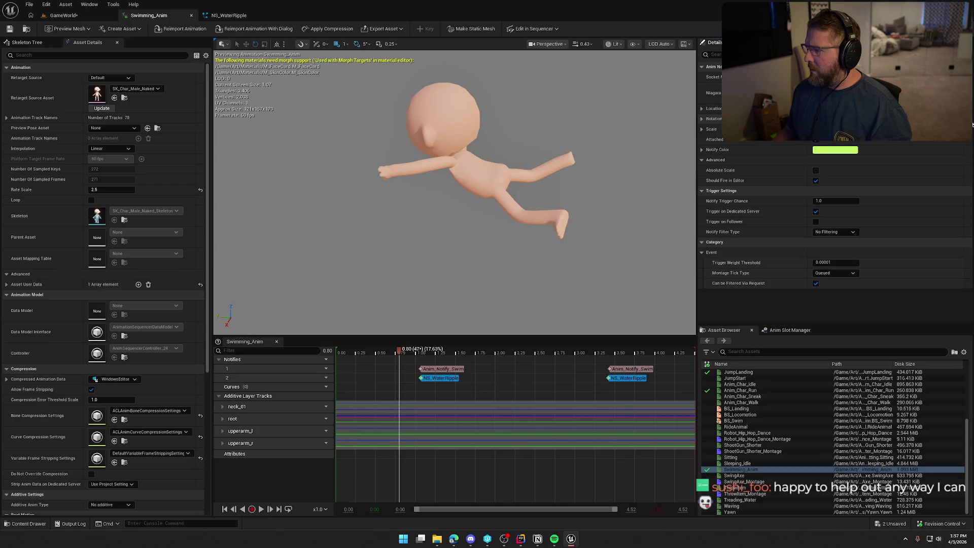
pyautogui.hotkey('ctrl', 's')
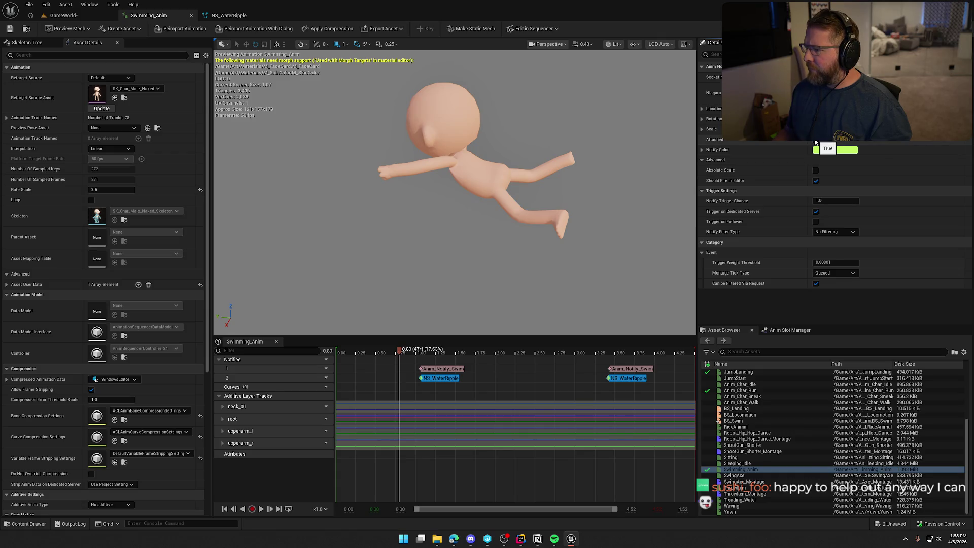
# Swim the character out into deep water and back ashore, then return to NS_WaterRipple
pyautogui.click(60, 17)
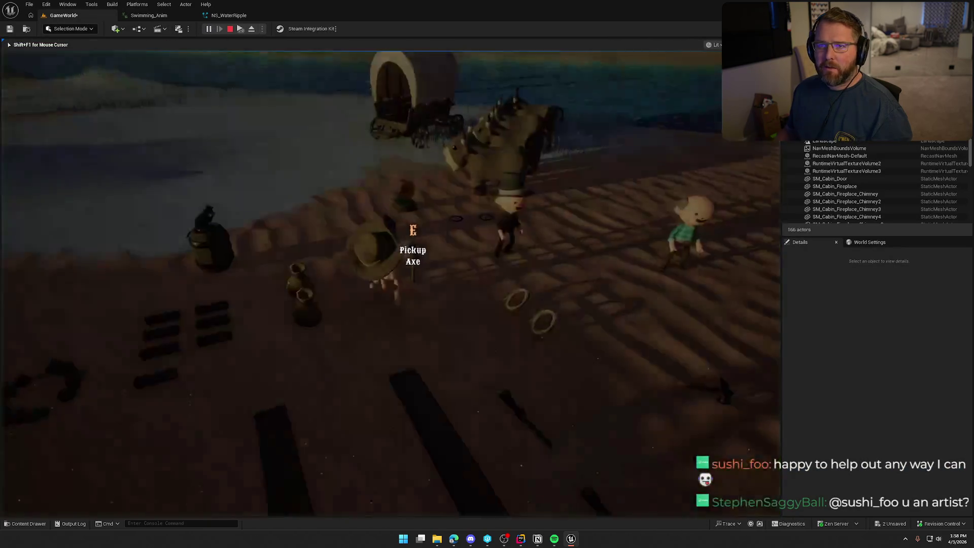
pyautogui.press('w')
pyautogui.press('w')
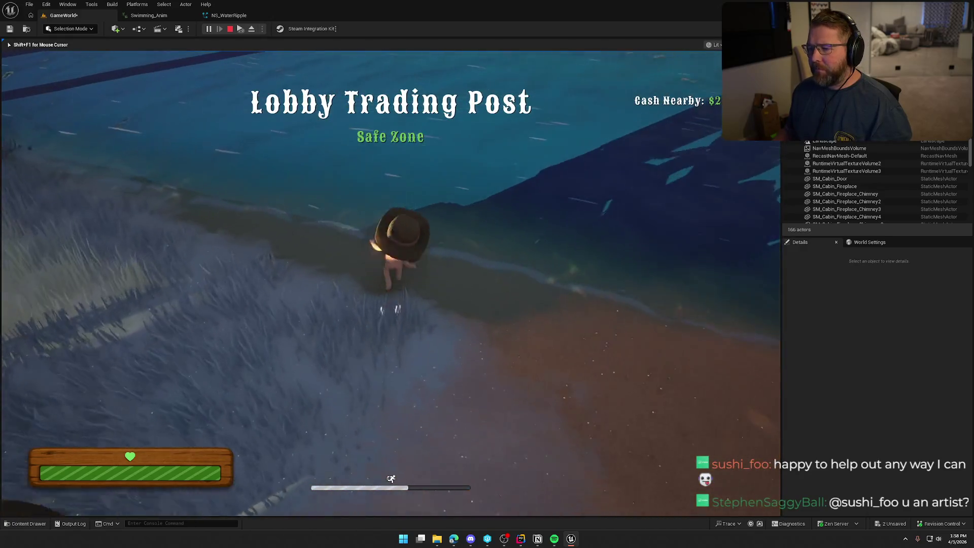
pyautogui.press('w')
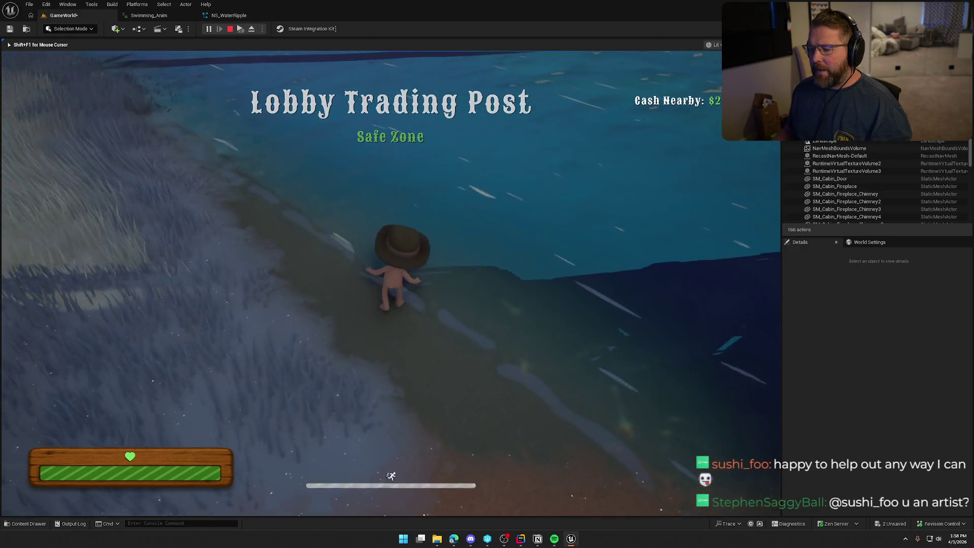
pyautogui.press('w')
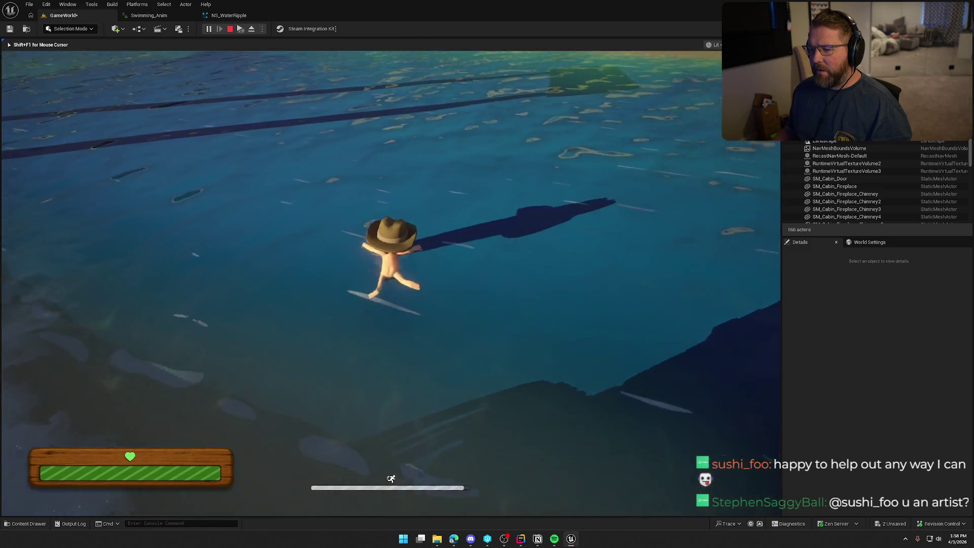
pyautogui.press('w')
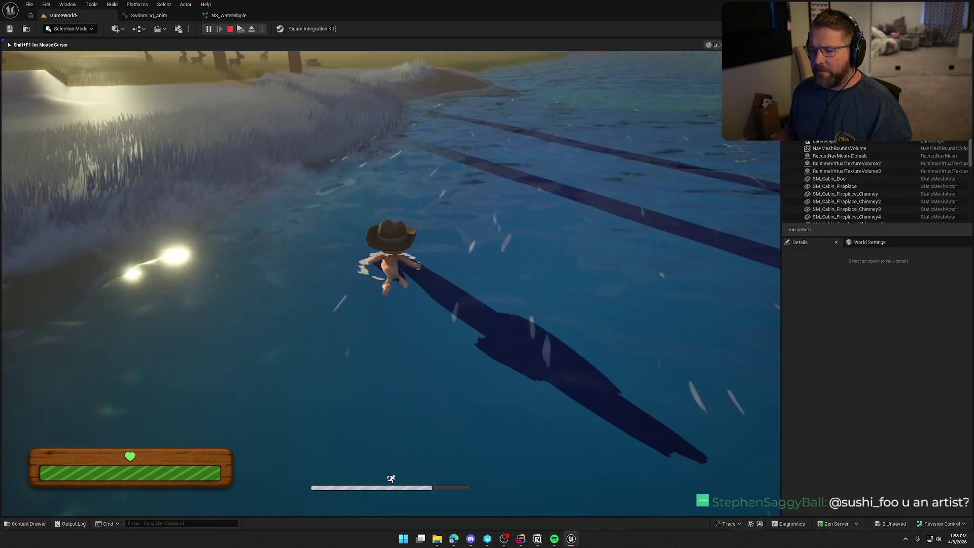
pyautogui.press('w')
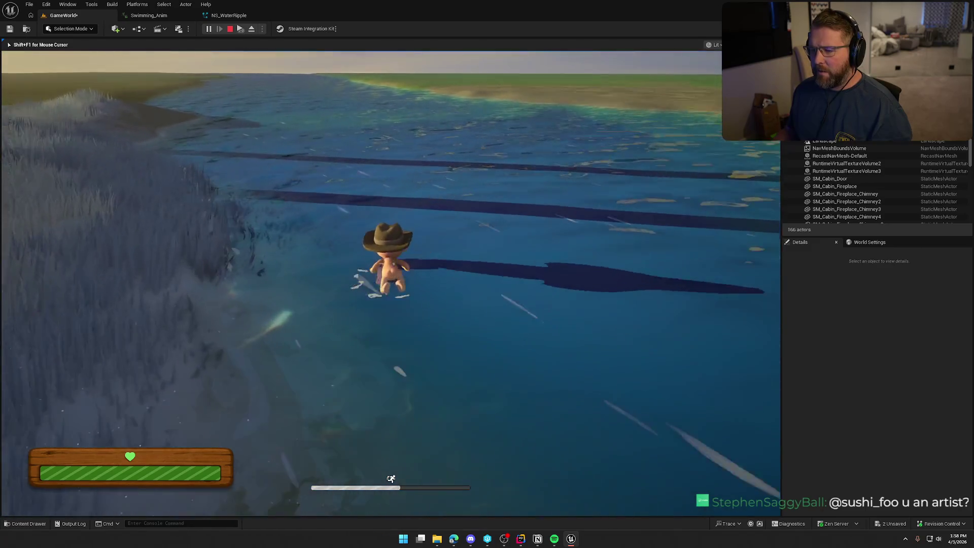
pyautogui.press('w')
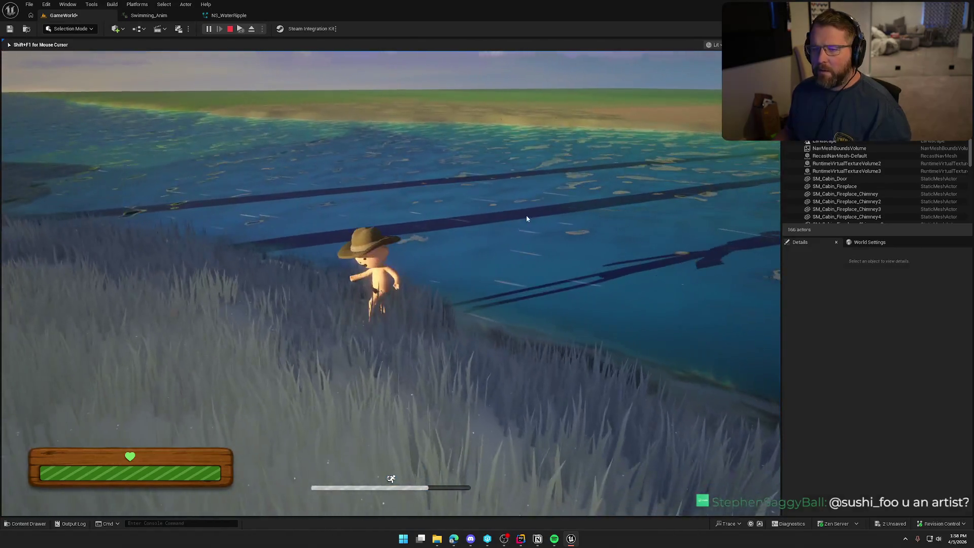
pyautogui.click(224, 16)
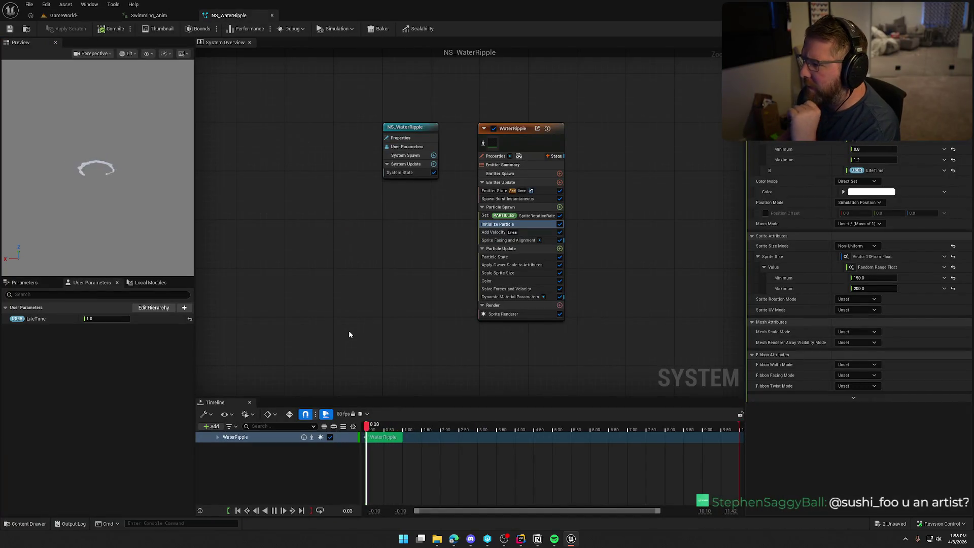
# Switch between Swimming_Anim and NS_WaterRipple, ending on Swimming_Anim
pyautogui.click(151, 16)
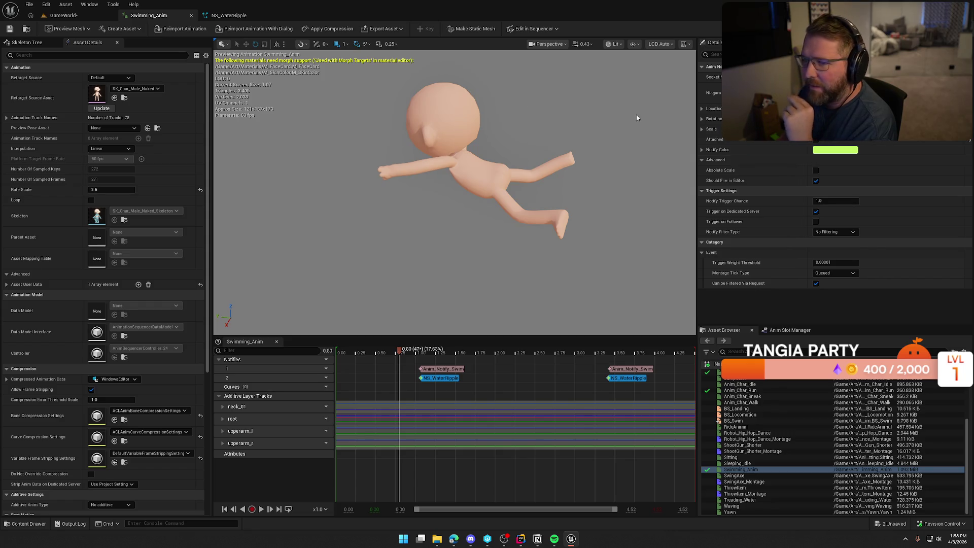
pyautogui.click(229, 15)
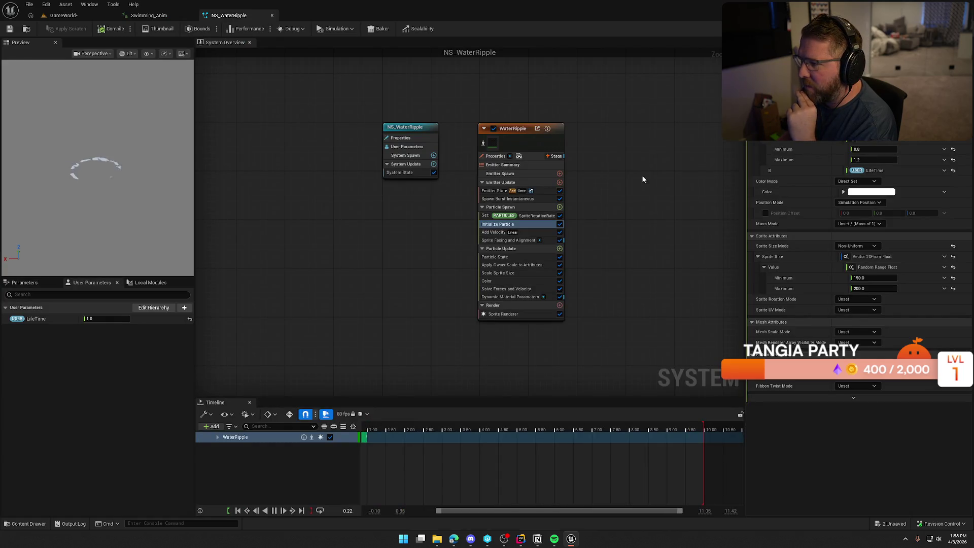
pyautogui.click(158, 14)
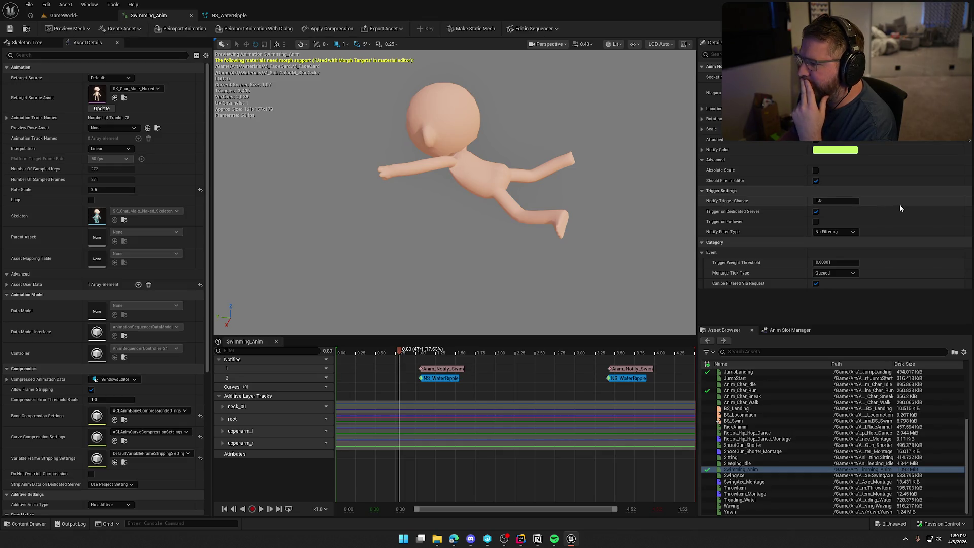
# Review the Apply Owner Scale to Attributes and Set SpriteRotationRate modules in NS_WaterRipple
pyautogui.click(228, 16)
pyautogui.click(533, 265)
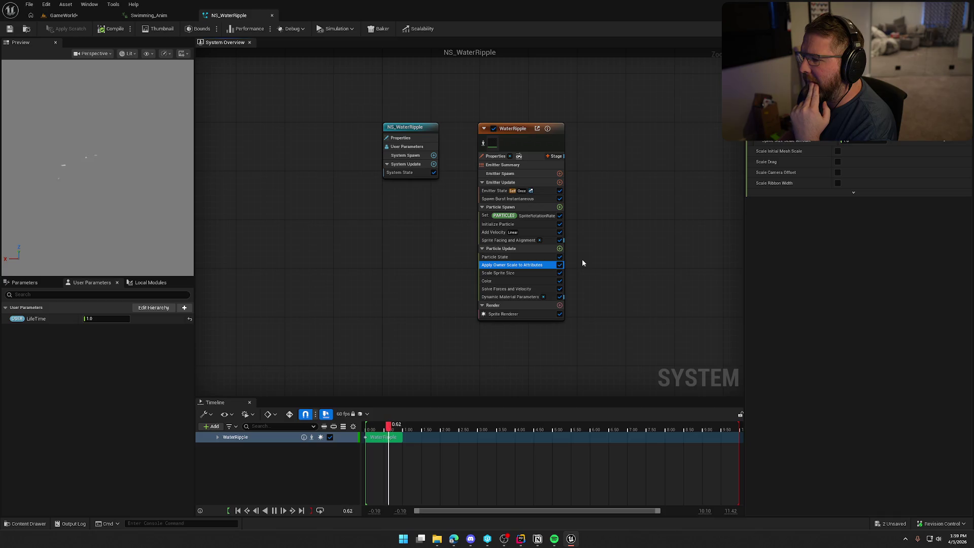
pyautogui.click(534, 217)
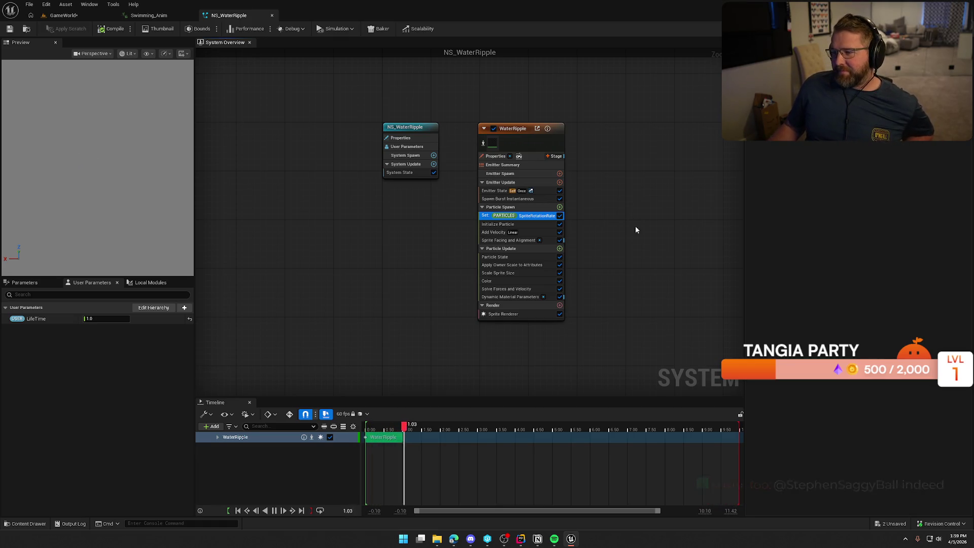
# Confirm Initialize Particle's sprite rotation mode remains Unset
pyautogui.click(527, 225)
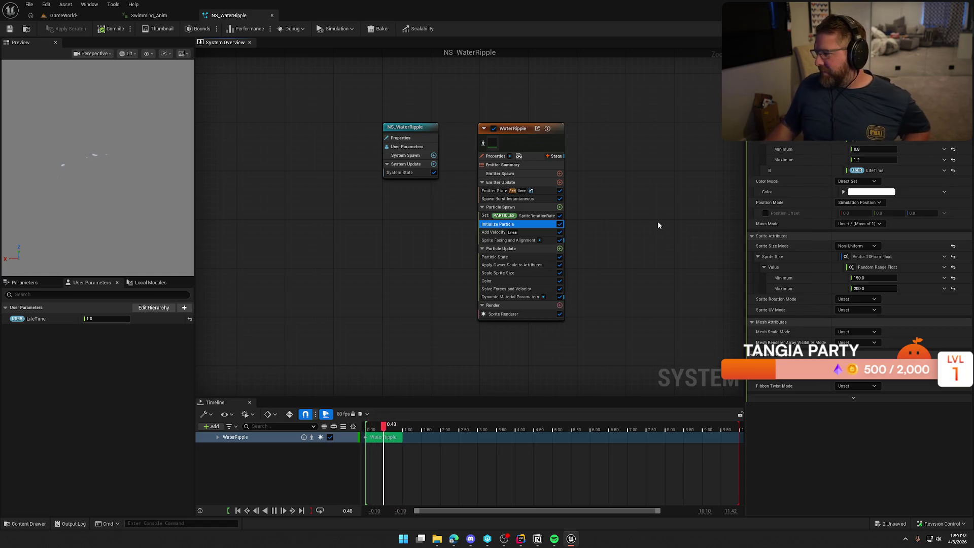
pyautogui.click(852, 299)
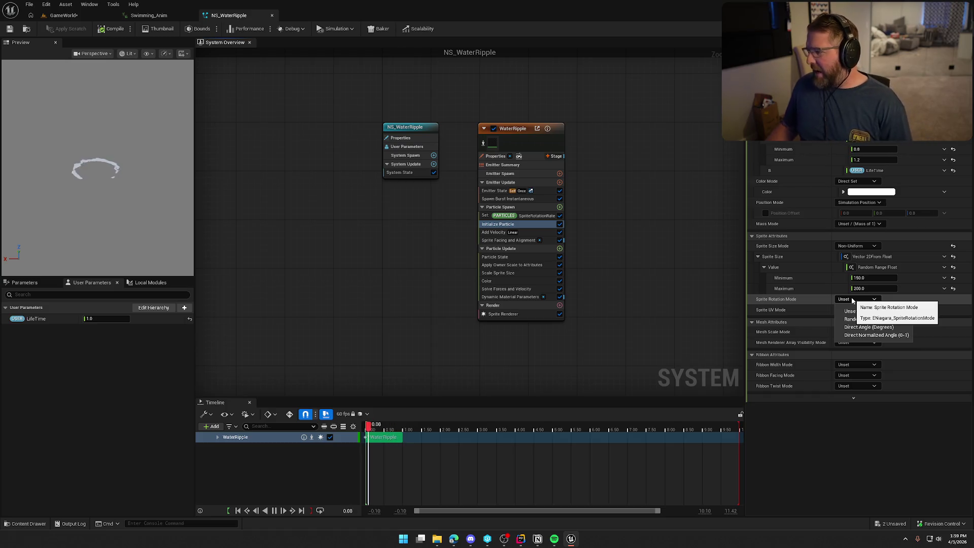
pyautogui.click(852, 300)
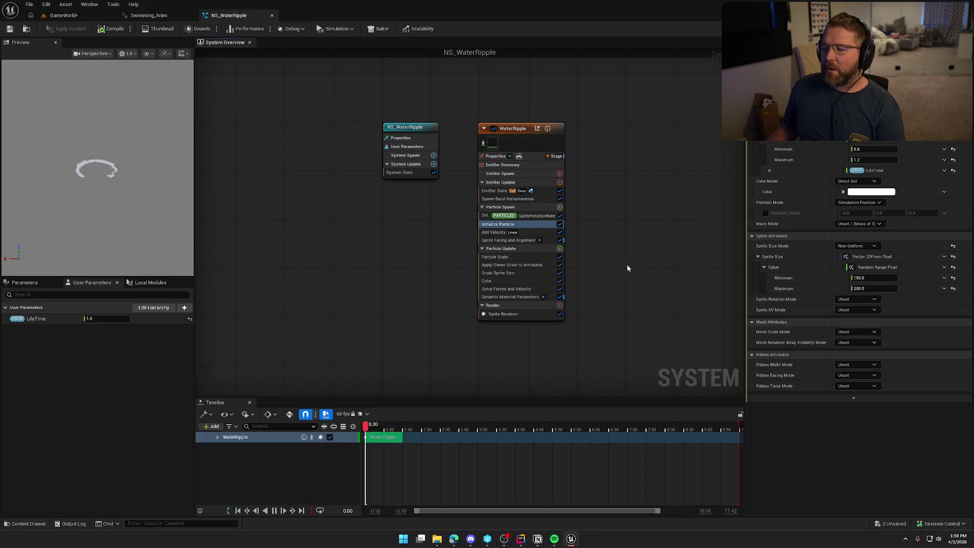
# Check the Owner Scale setting in Apply Owner Scale to Attributes, then open Particle Spawn's module list
pyautogui.click(512, 265)
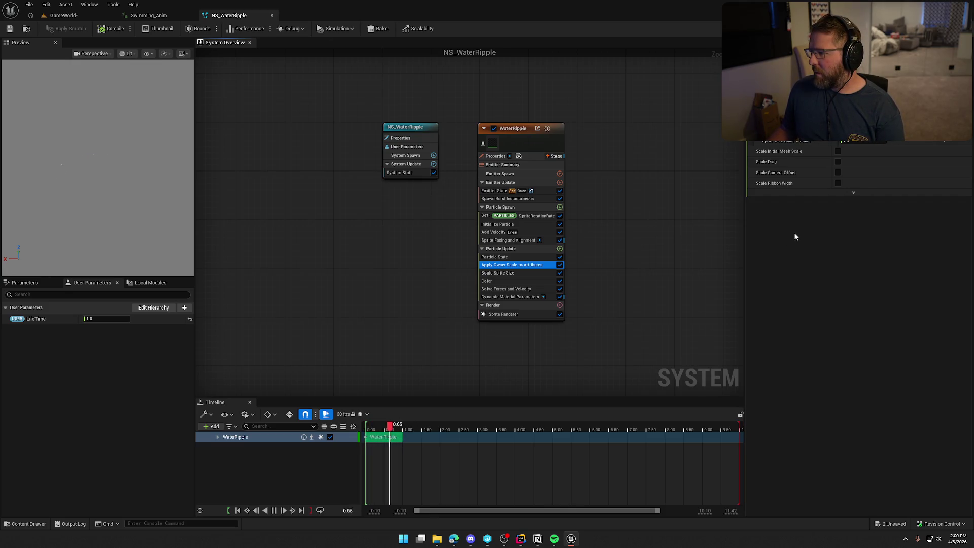
pyautogui.click(853, 193)
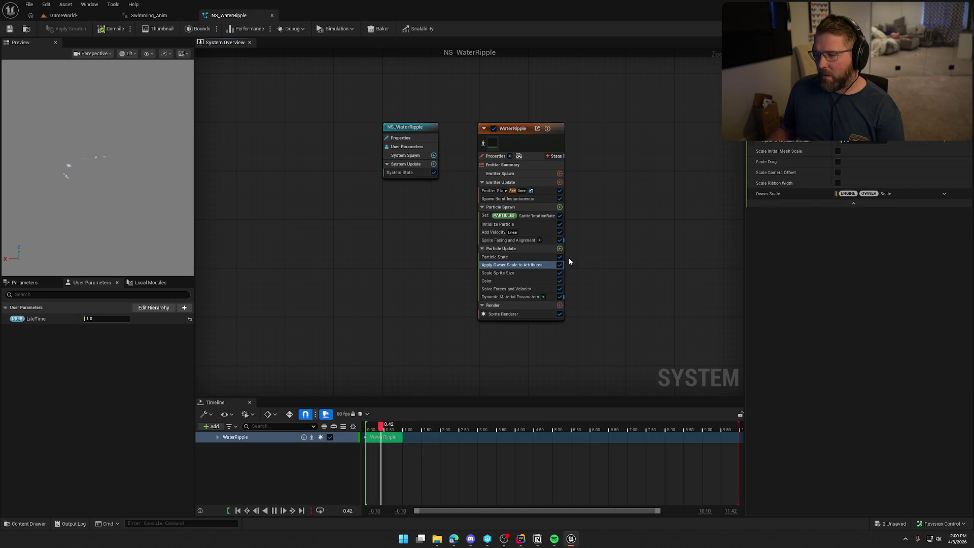
pyautogui.click(559, 206)
# Search the module list for 'rota' and browse the rotation-related modules
pyautogui.write('rota')
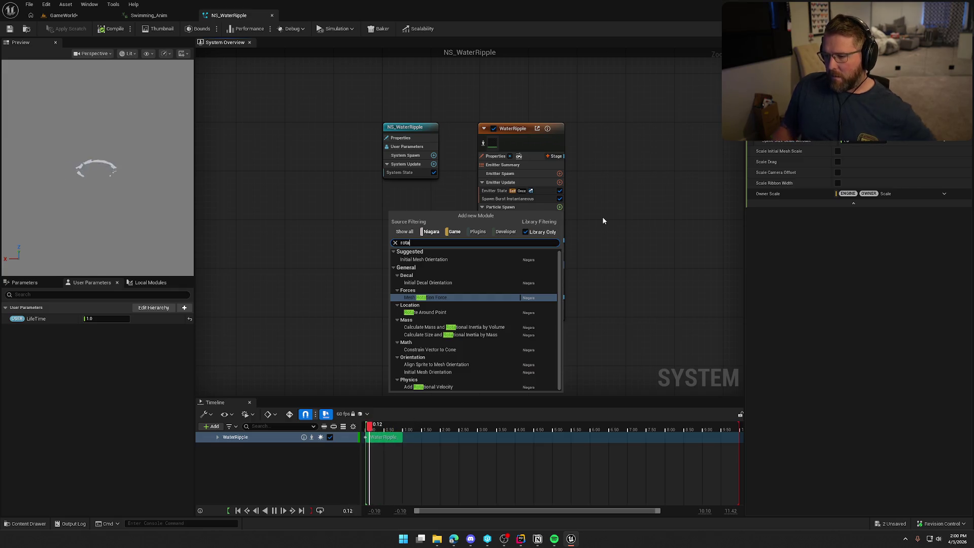
pyautogui.moveTo(435, 262)
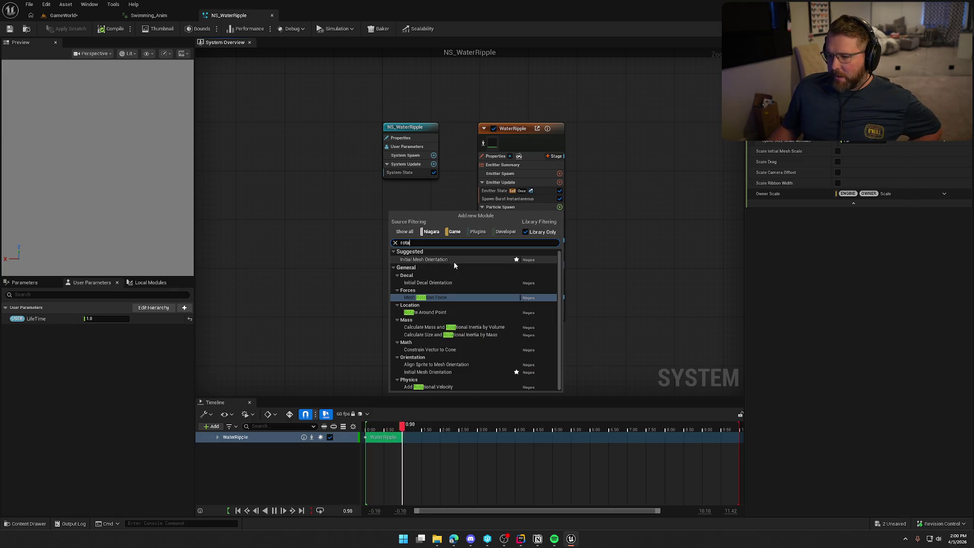
pyautogui.moveTo(495, 337)
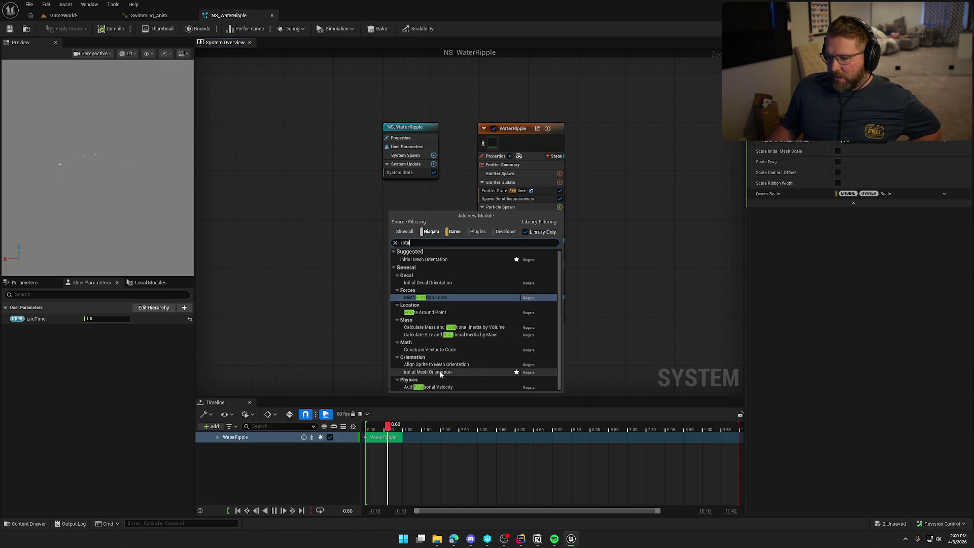
pyautogui.moveTo(466, 369)
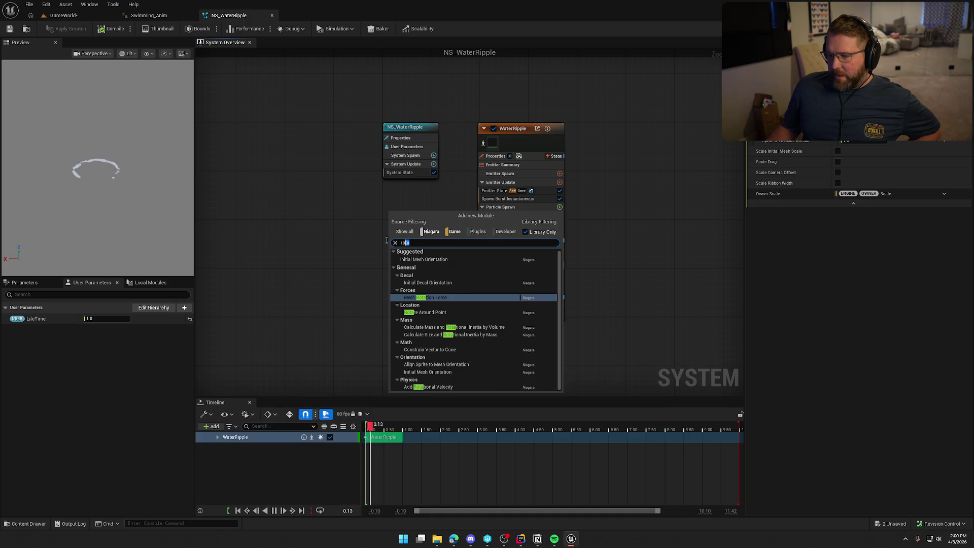
# Add Align Sprite to Mesh Orientation via an 'ori' search, review its dependency warning, then undo it
pyautogui.press('BackSpace')
pyautogui.press('BackSpace')
pyautogui.press('BackSpace')
pyautogui.write('ori')
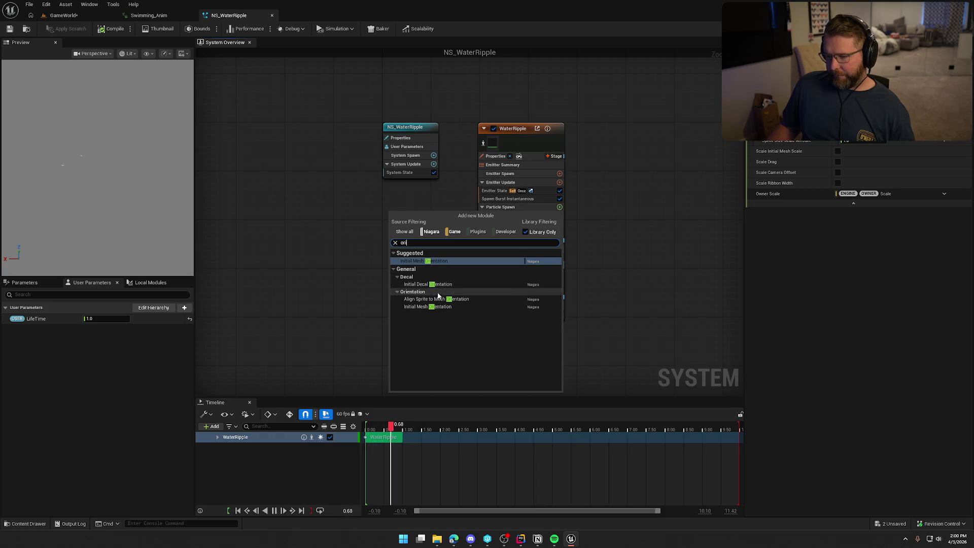
pyautogui.moveTo(441, 300)
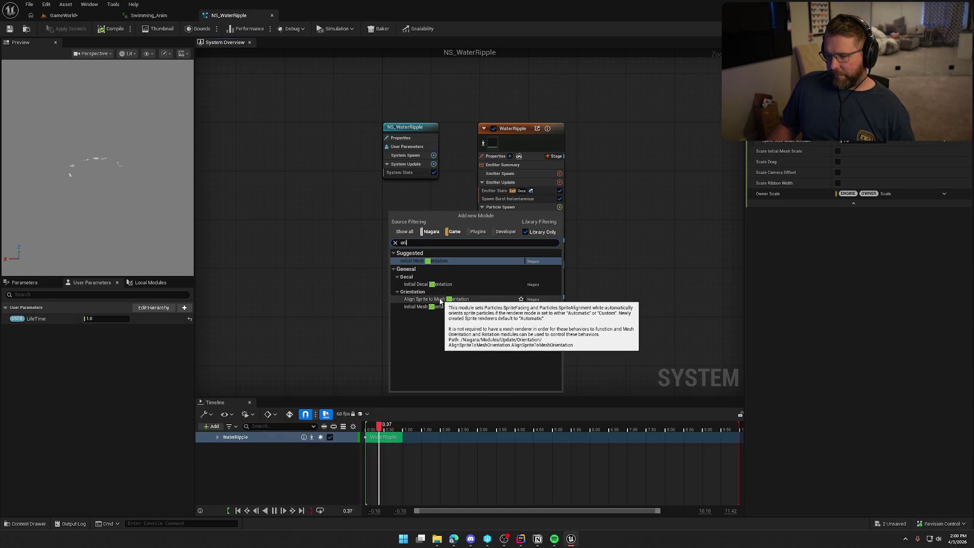
pyautogui.click(440, 300)
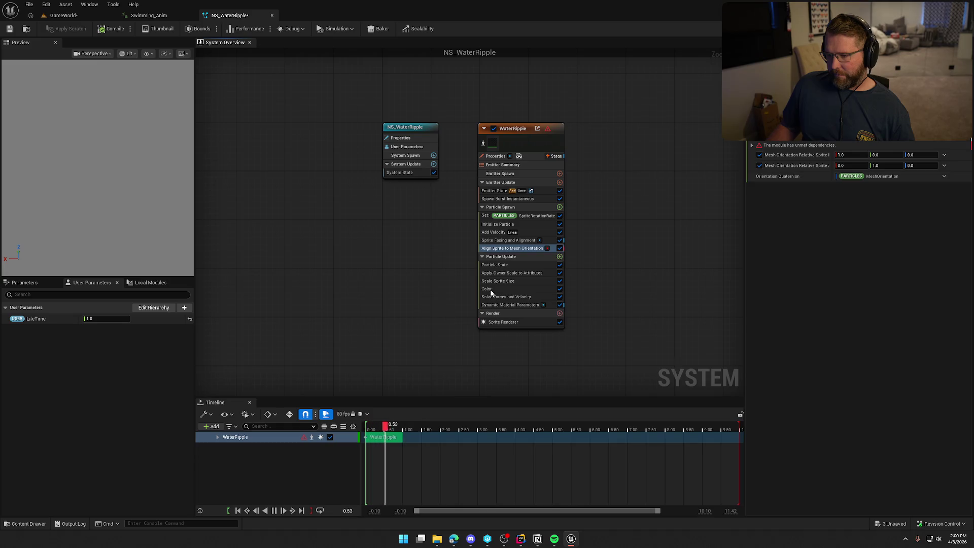
pyautogui.click(759, 148)
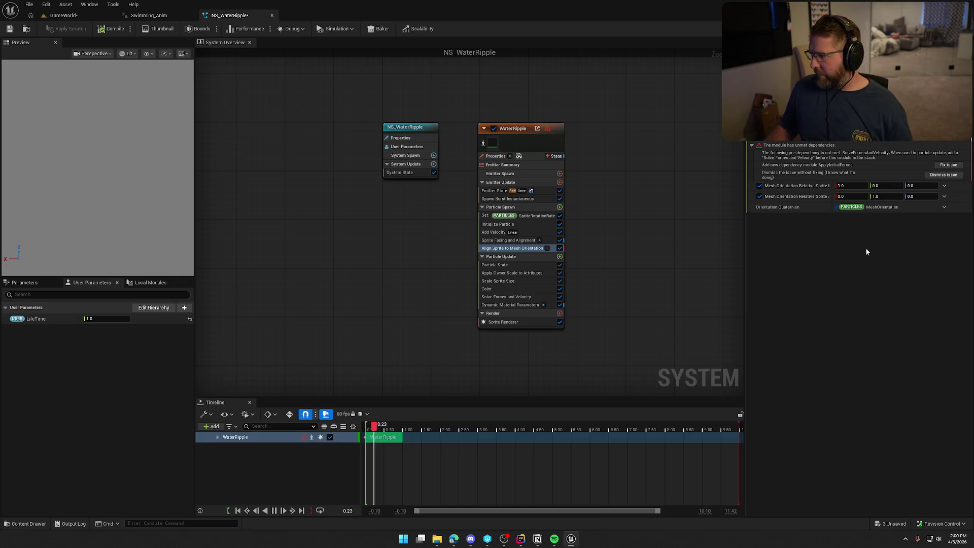
pyautogui.moveTo(835, 190)
pyautogui.mouseDown()
pyautogui.moveTo(854, 189)
pyautogui.moveTo(837, 191)
pyautogui.mouseUp()
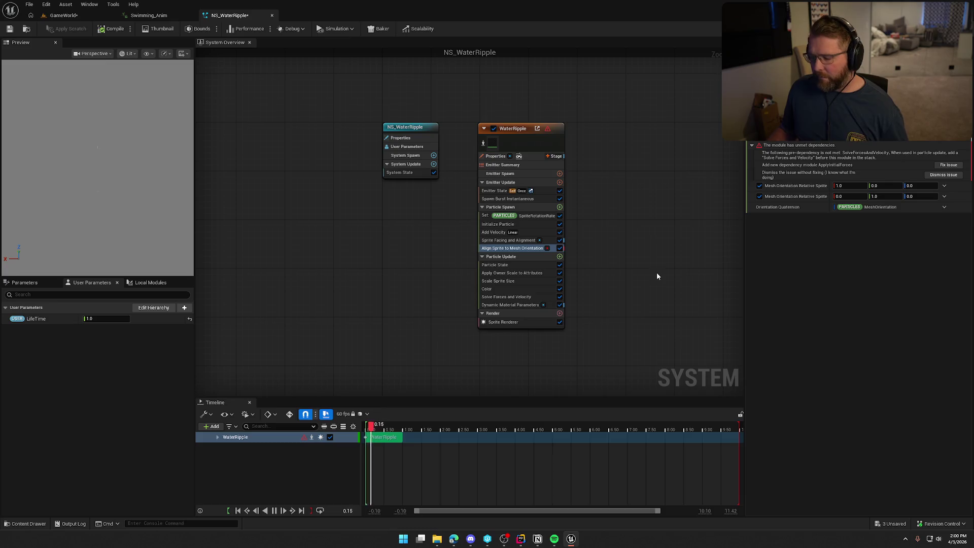
pyautogui.hotkey('ctrl', 'z')
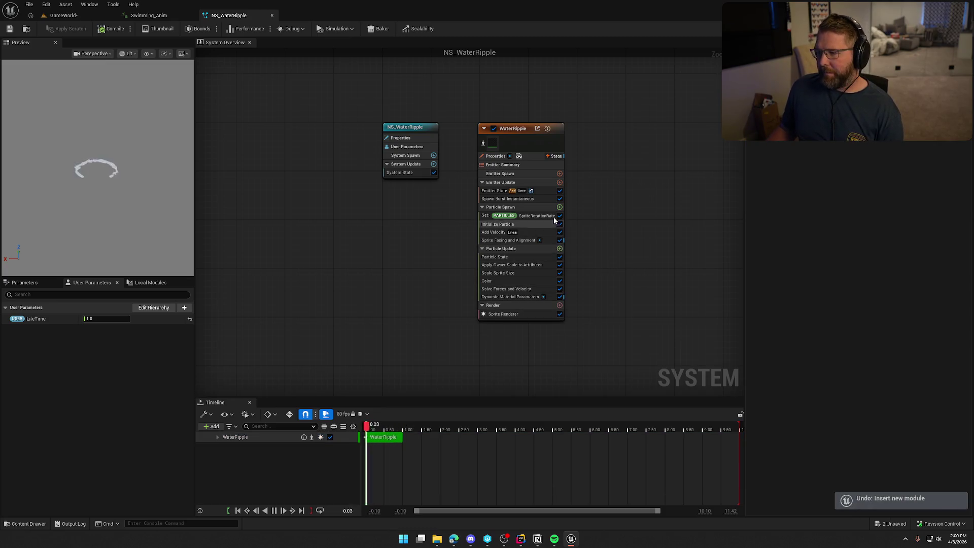
# Try an Initial Mesh Orientation module set to Orient to Vector, delete it, and save NS_WaterRipple
pyautogui.click(559, 207)
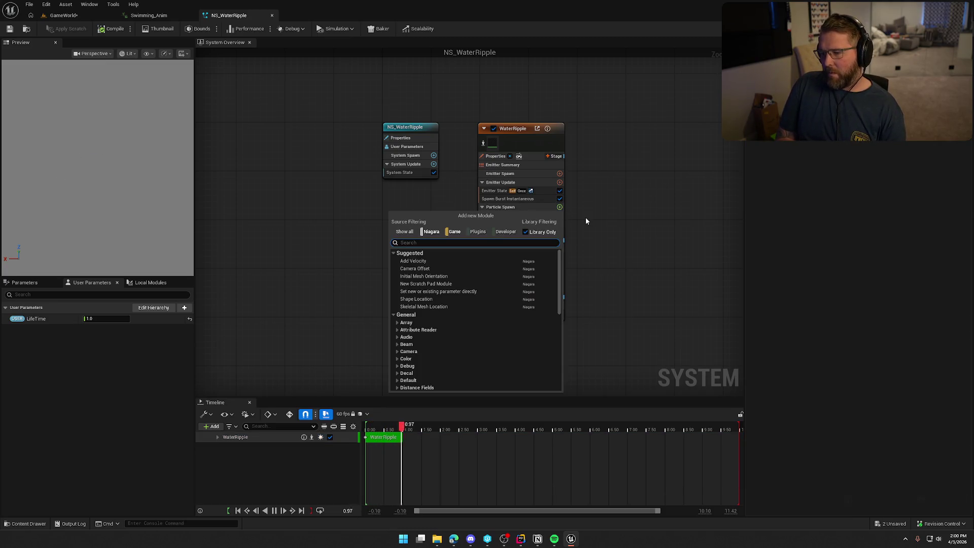
pyautogui.click(416, 276)
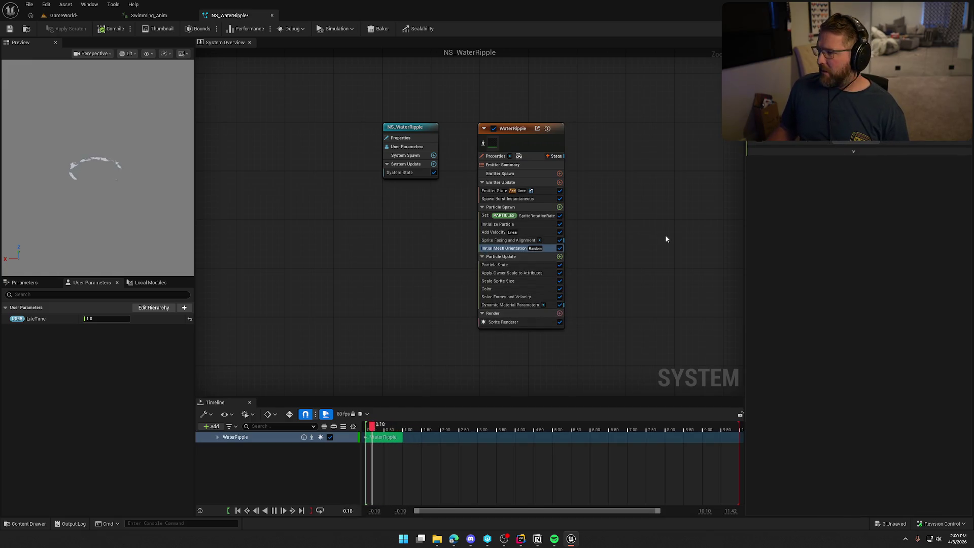
pyautogui.click(853, 151)
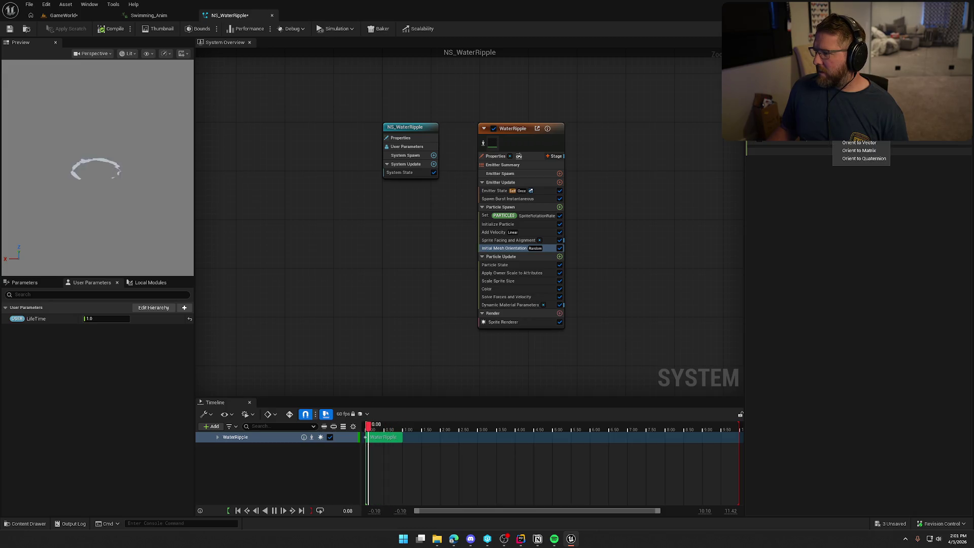
pyautogui.click(877, 143)
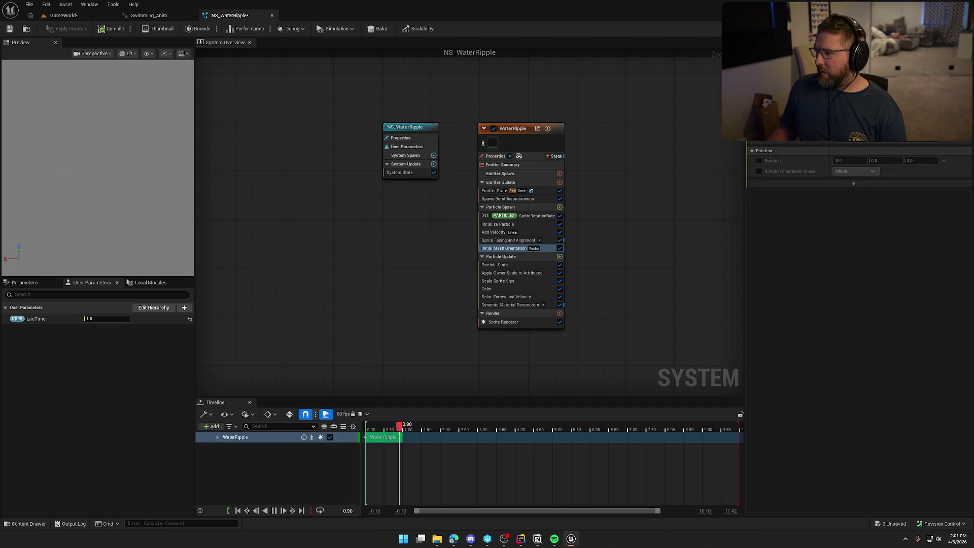
pyautogui.press('Delete')
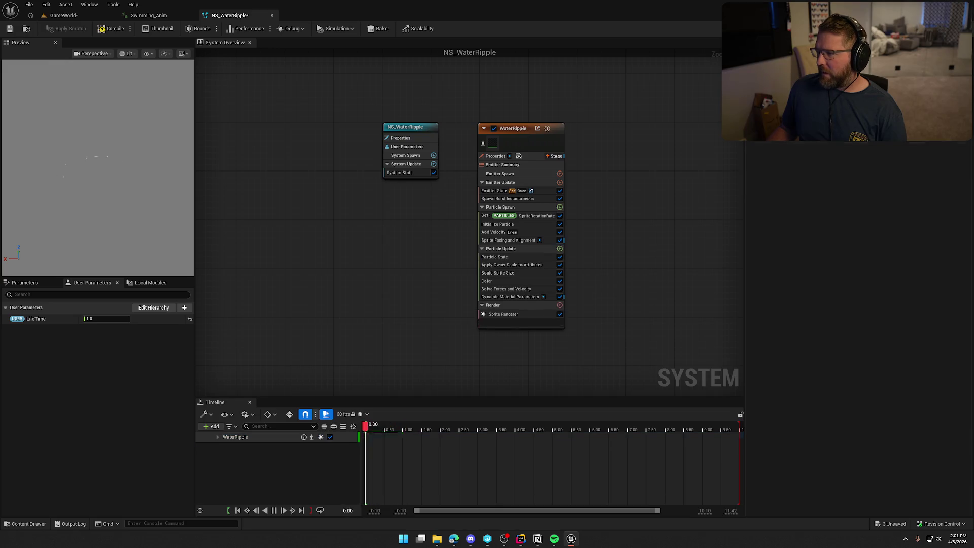
pyautogui.click(9, 30)
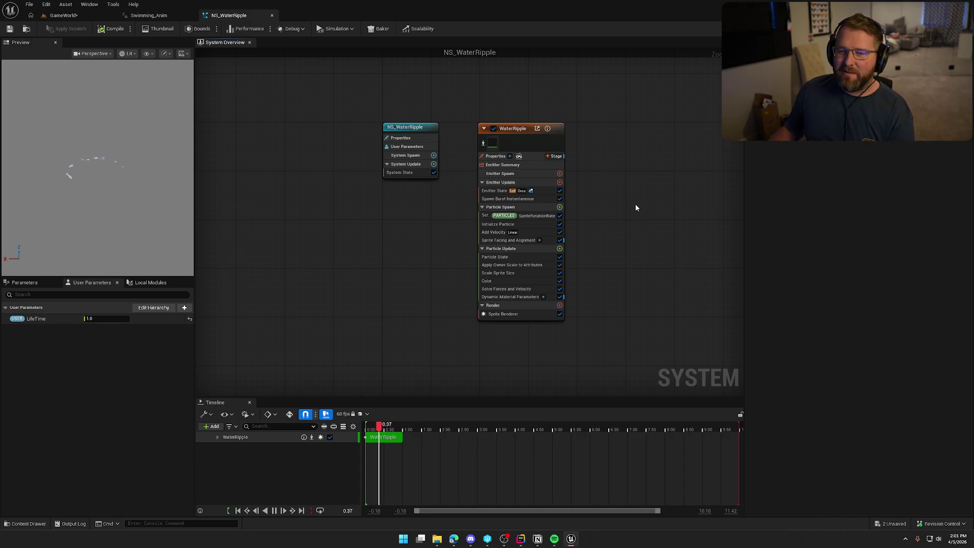
pyautogui.click(139, 16)
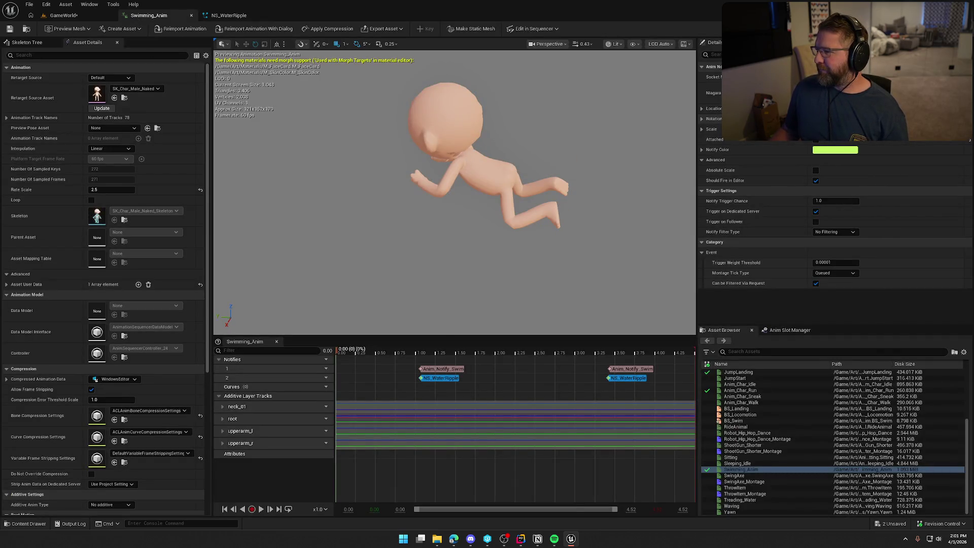
# Play the game and swim the character into deep water and back ashore, then return to Swimming_Anim
pyautogui.click(63, 15)
pyautogui.click(208, 29)
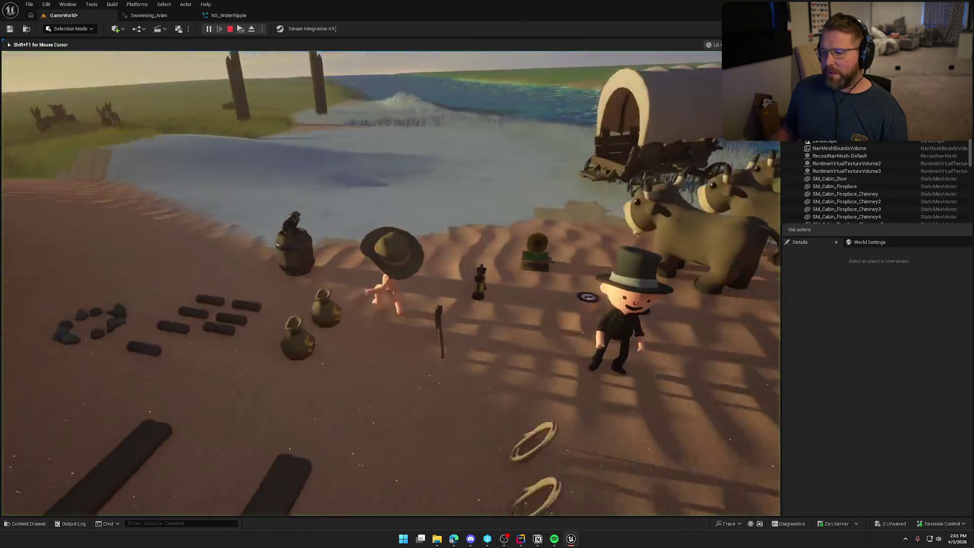
pyautogui.press('w')
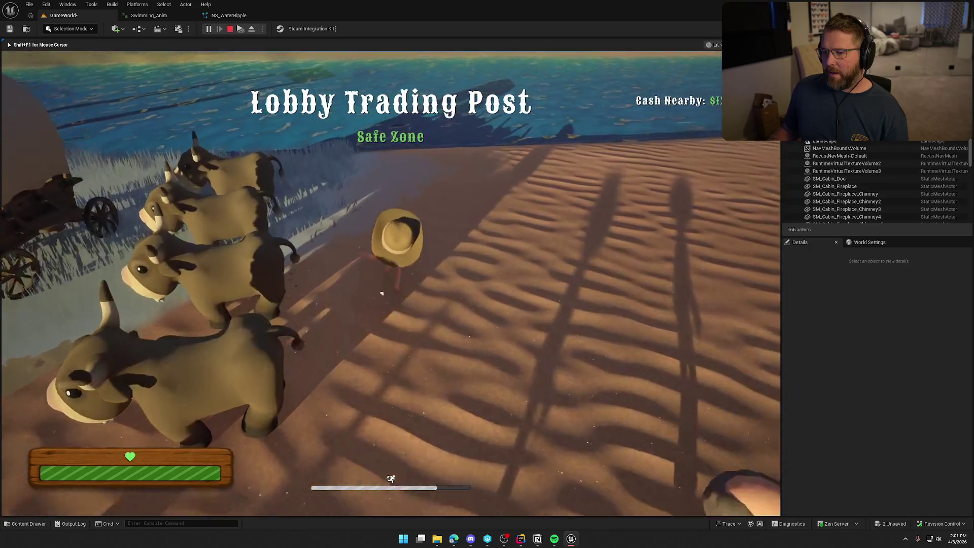
pyautogui.press('w')
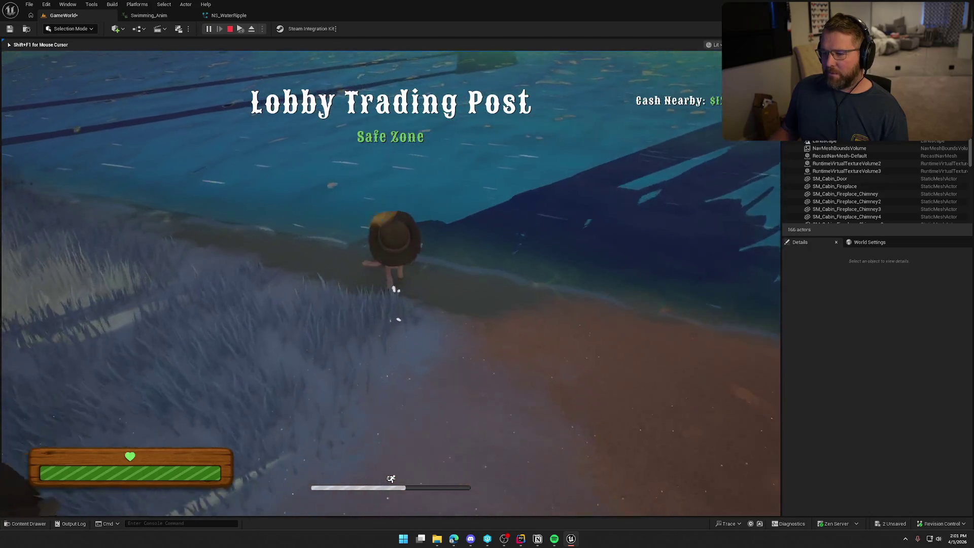
pyautogui.press('w')
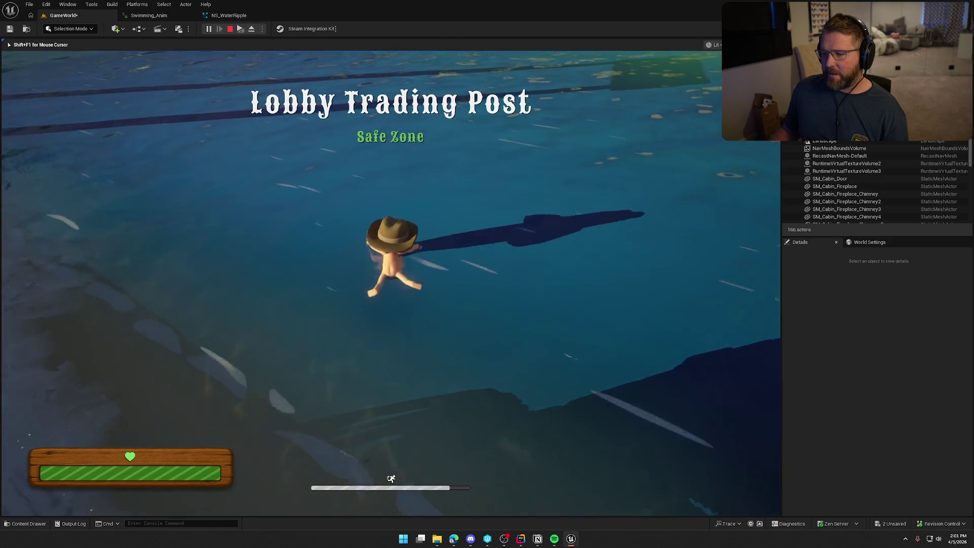
pyautogui.press('w')
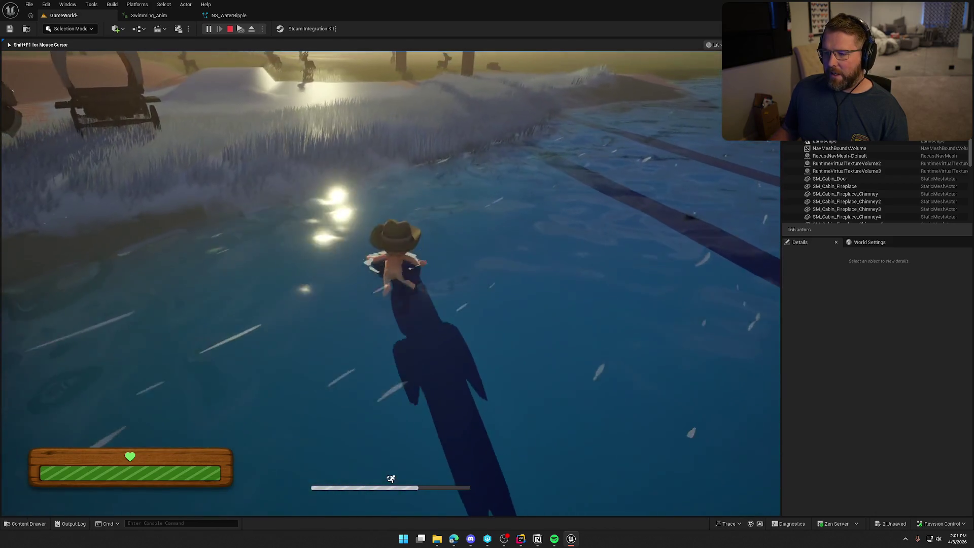
pyautogui.press('w')
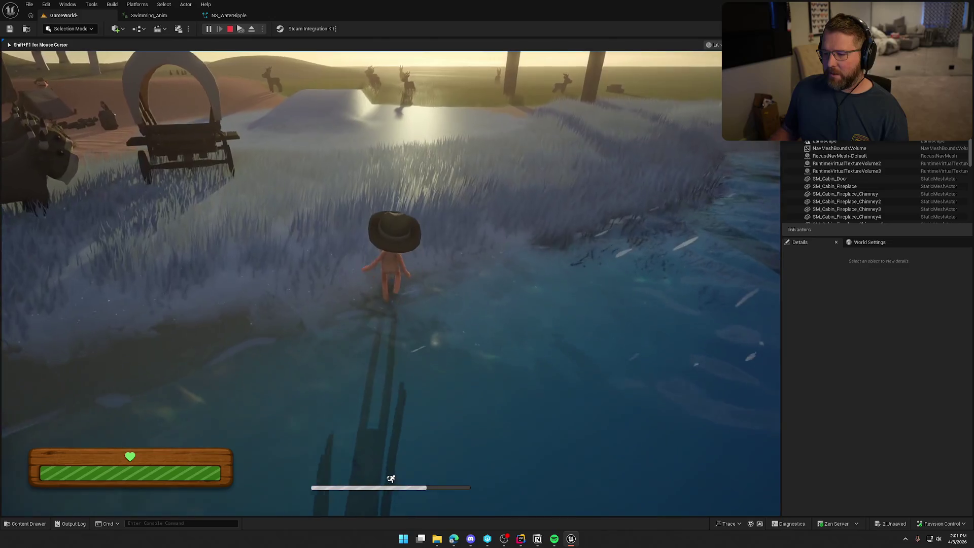
pyautogui.press('w')
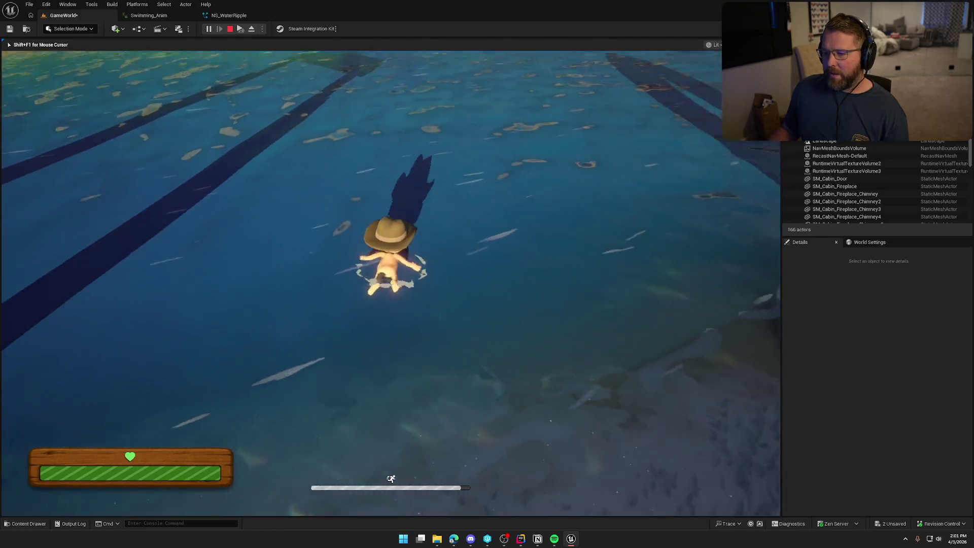
pyautogui.press('w')
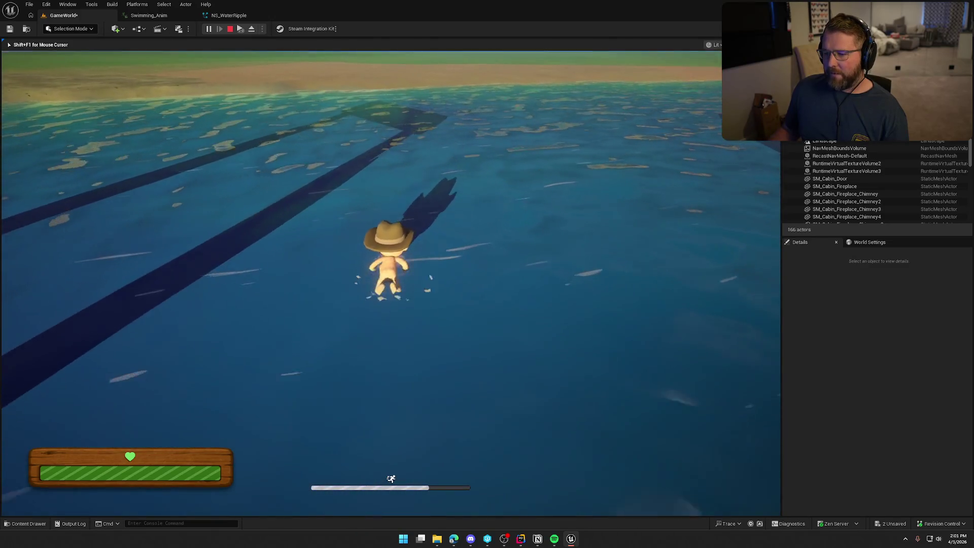
pyautogui.press('w')
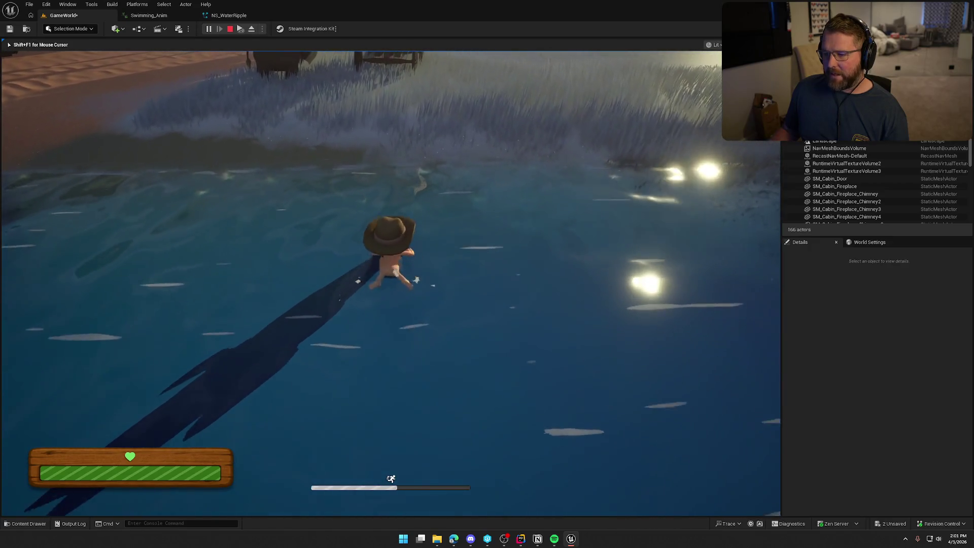
pyautogui.press('w')
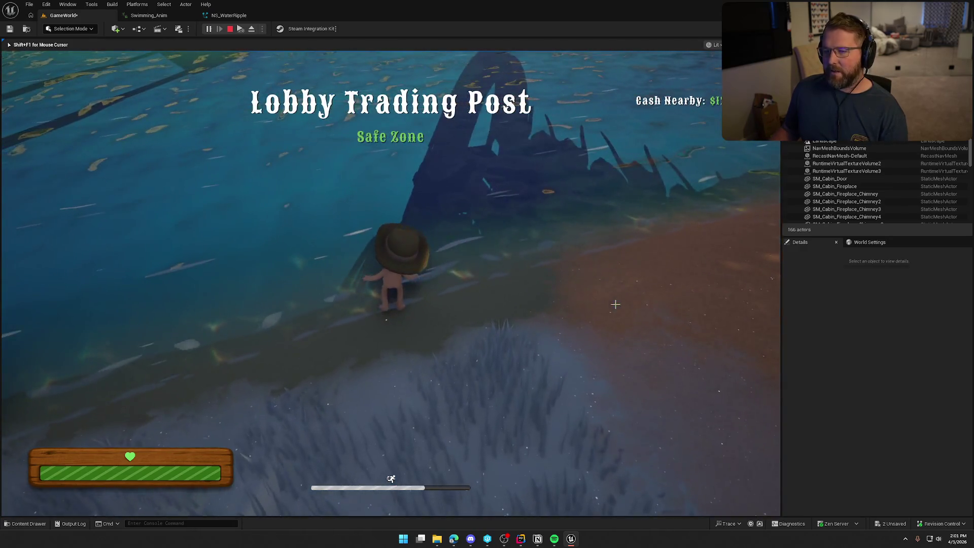
pyautogui.hotkey('shift', 'F1')
pyautogui.click(147, 15)
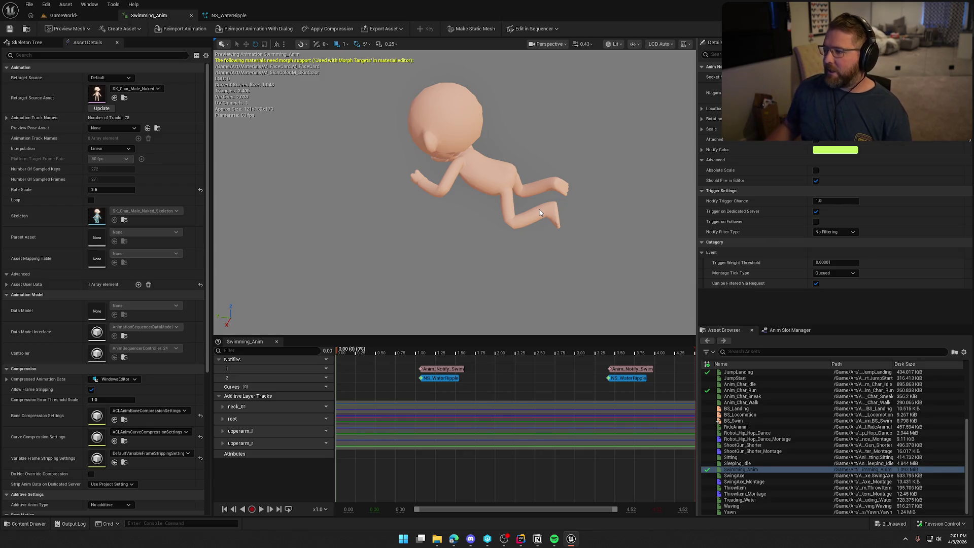
# Enable Local Space on the WaterRipple emitter and save the NS_WaterRipple system
pyautogui.click(229, 16)
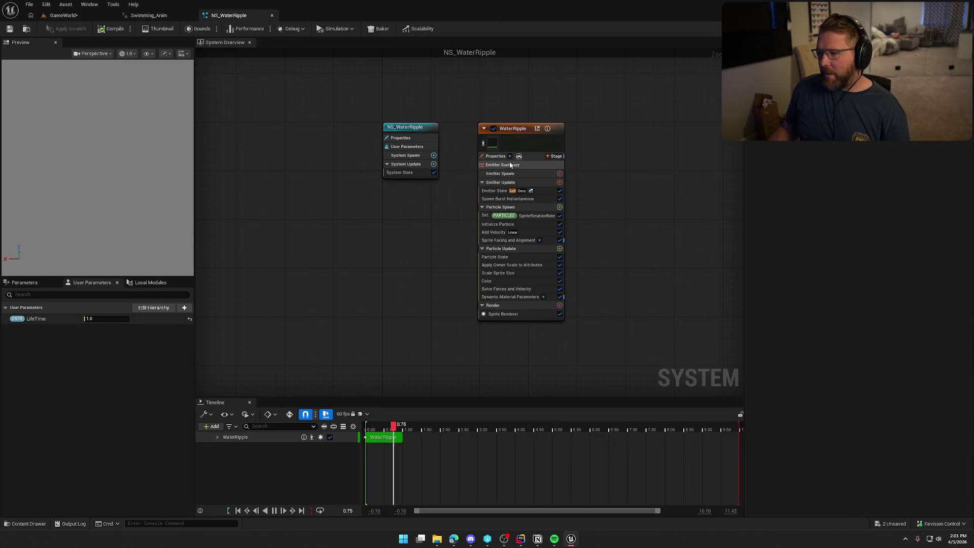
pyautogui.click(521, 138)
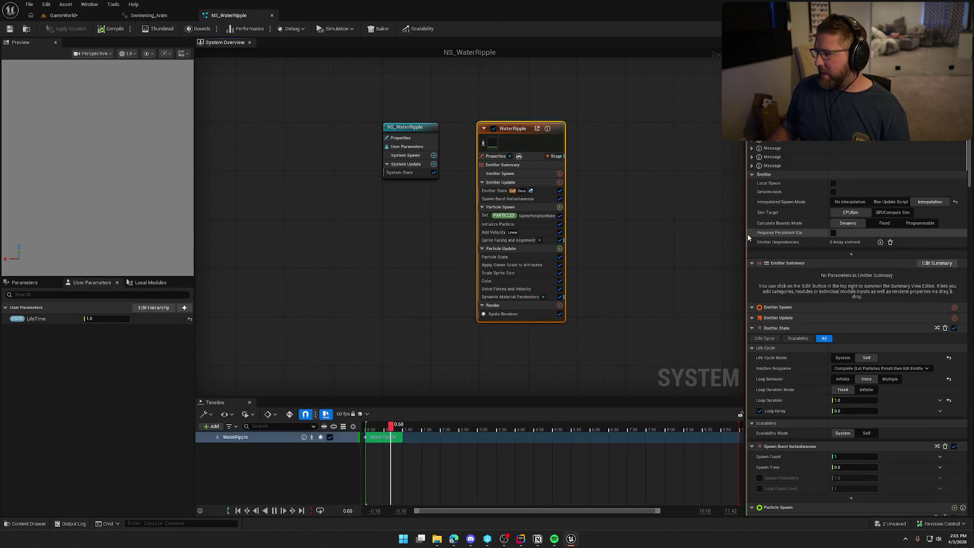
pyautogui.click(832, 183)
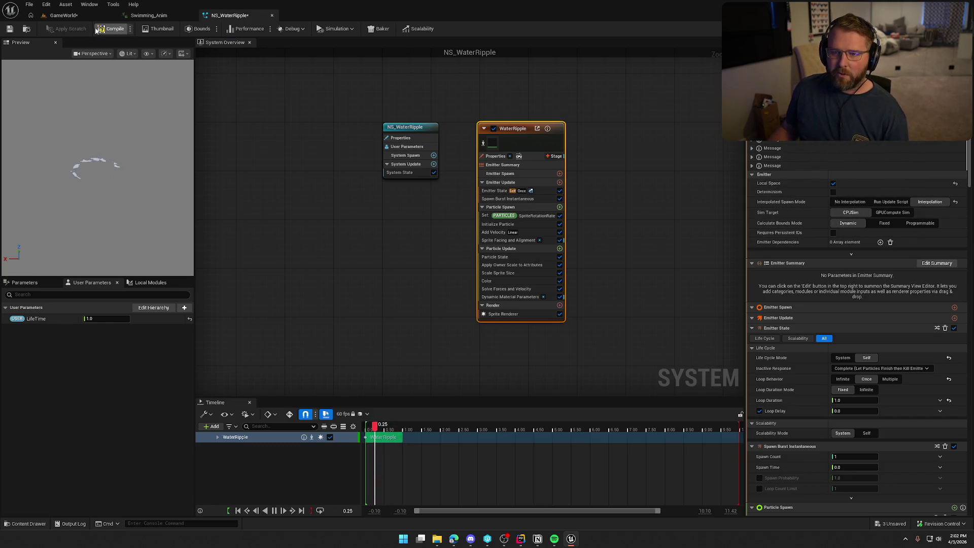
pyautogui.click(9, 28)
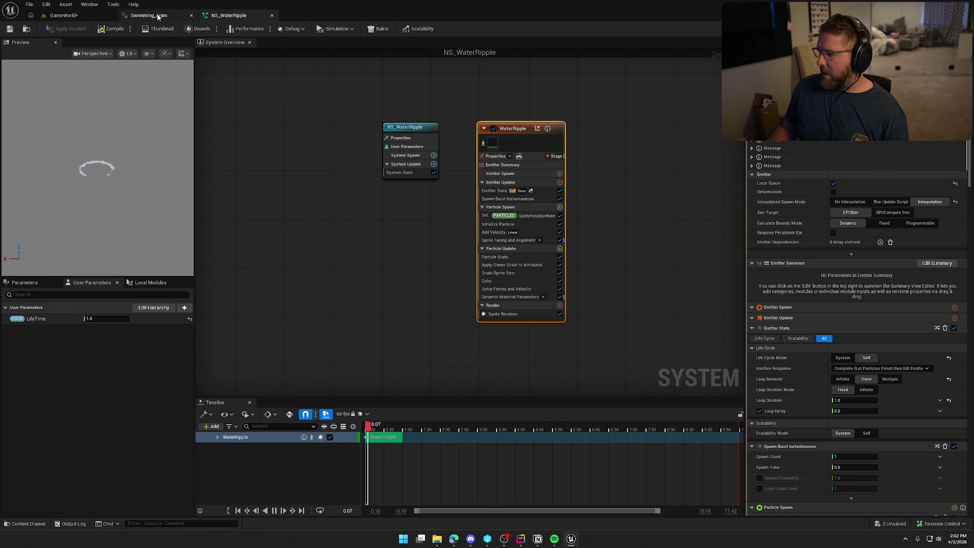
# Play the GameWorld level and swim into the lake to watch the ripples
pyautogui.click(63, 15)
pyautogui.click(209, 29)
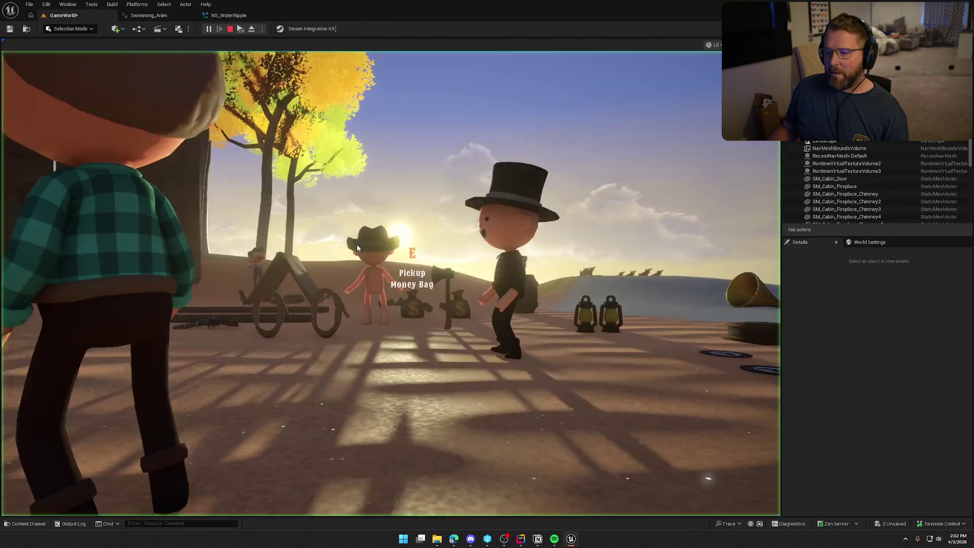
pyautogui.hotkey('shift', 'w')
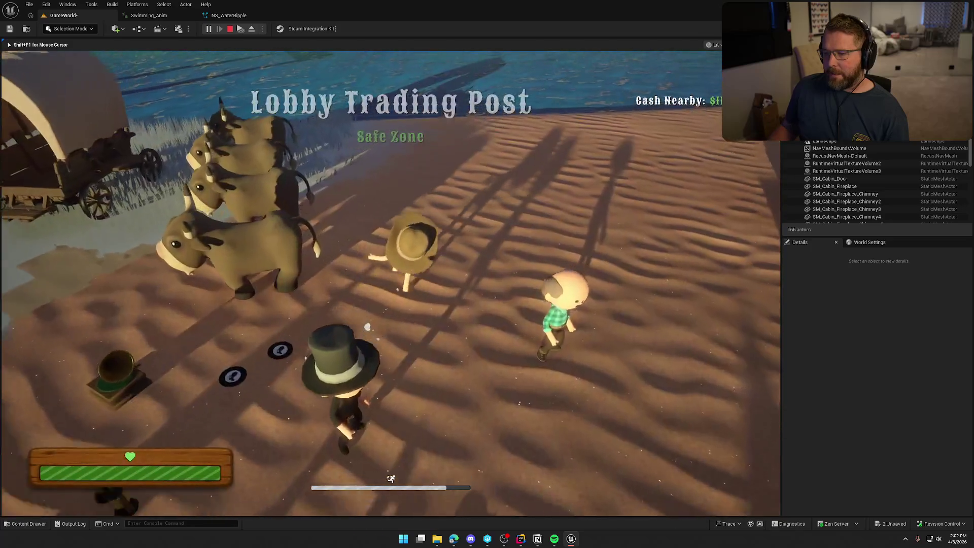
pyautogui.hotkey('shift', 'w')
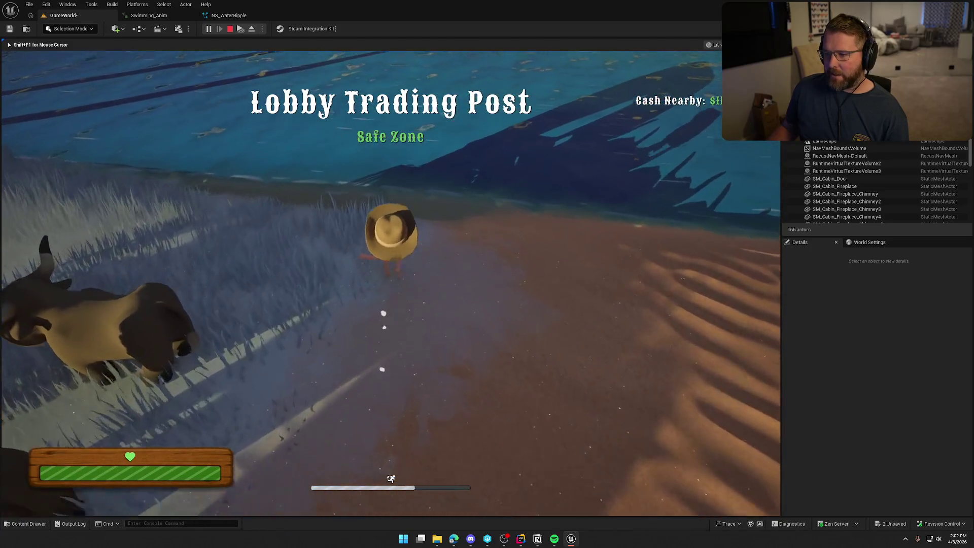
pyautogui.press('w')
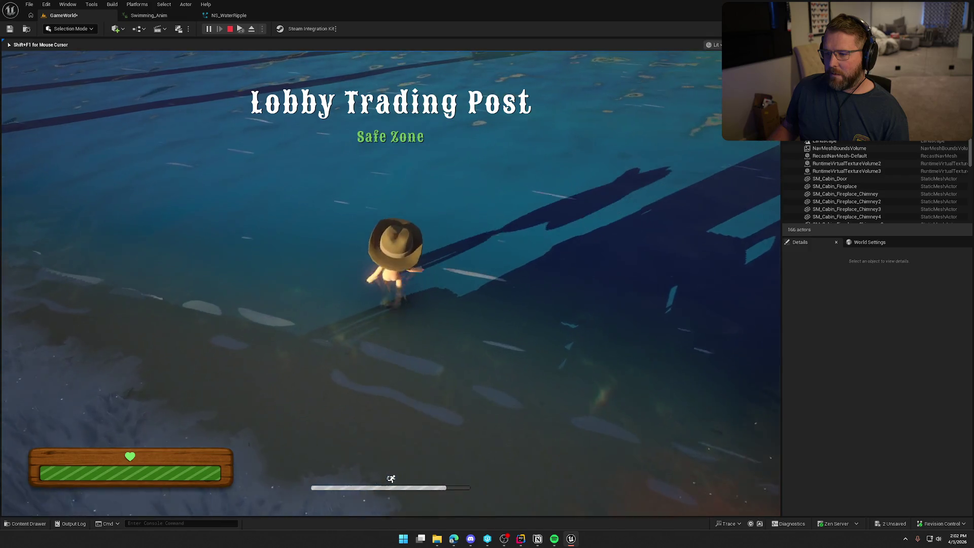
pyautogui.hotkey('shift', 'w')
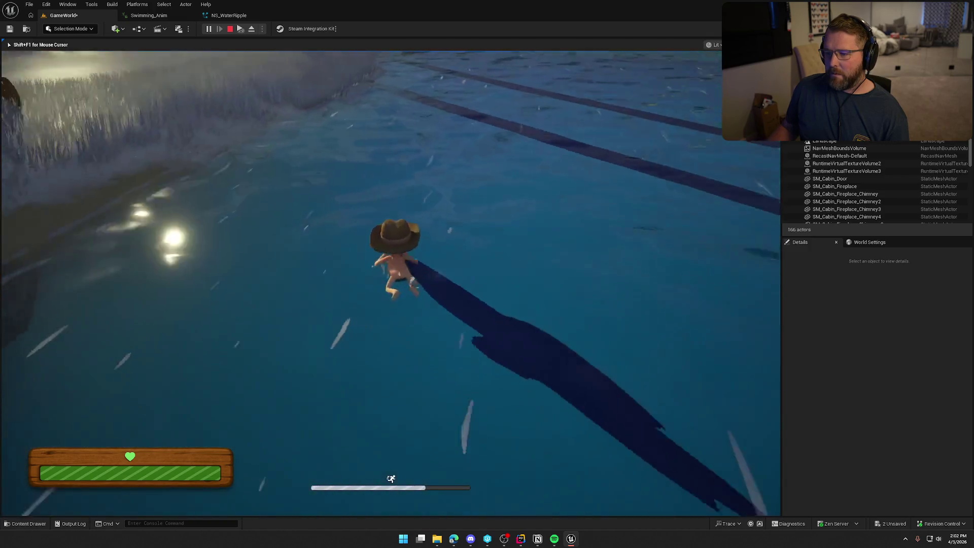
pyautogui.hotkey('shift', 'w')
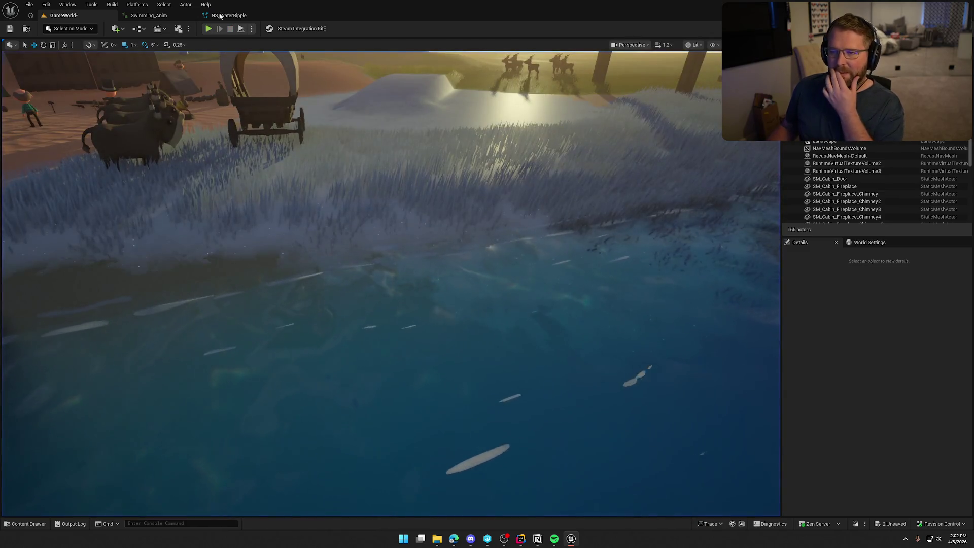
# Stop the game and look over the Swimming_Anim animation
pyautogui.hotkey('shift', 'F1')
pyautogui.click(229, 15)
pyautogui.click(142, 16)
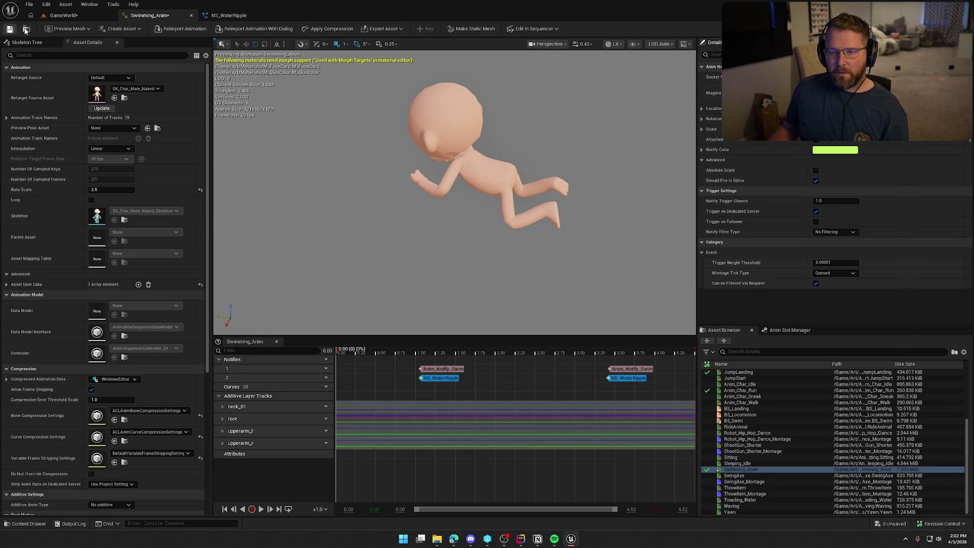
# Play-test again, swimming across the lake and onto the grass, then return to NS_WaterRipple
pyautogui.click(61, 16)
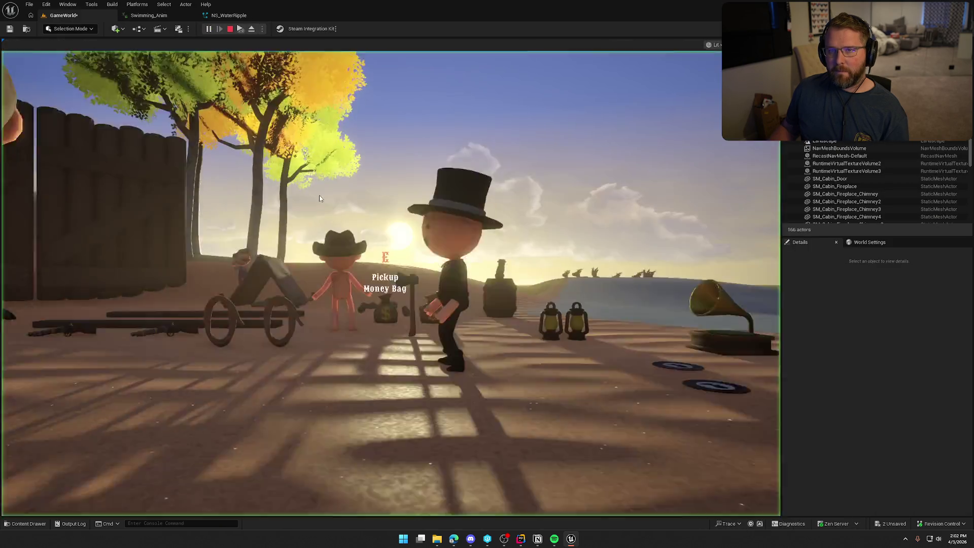
pyautogui.click(319, 195)
pyautogui.press('w')
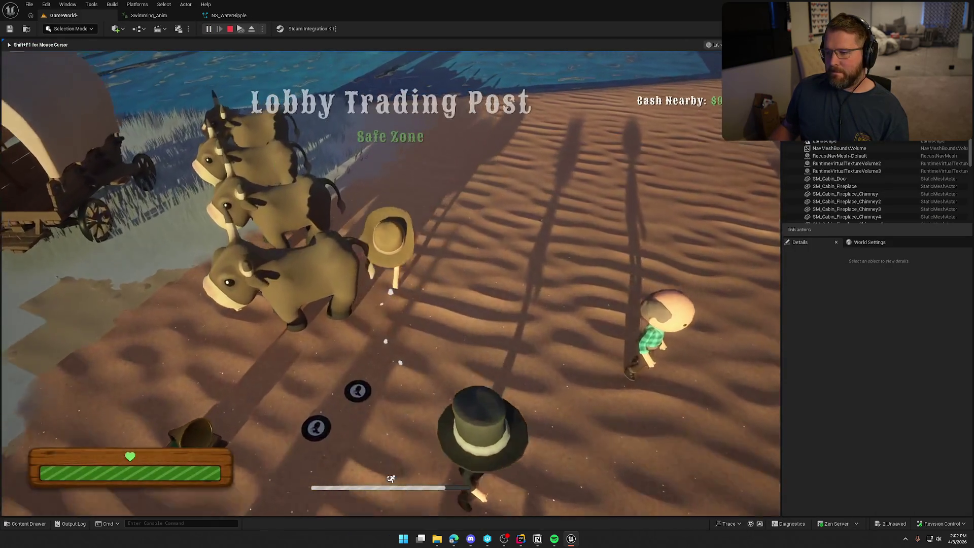
pyautogui.press('w')
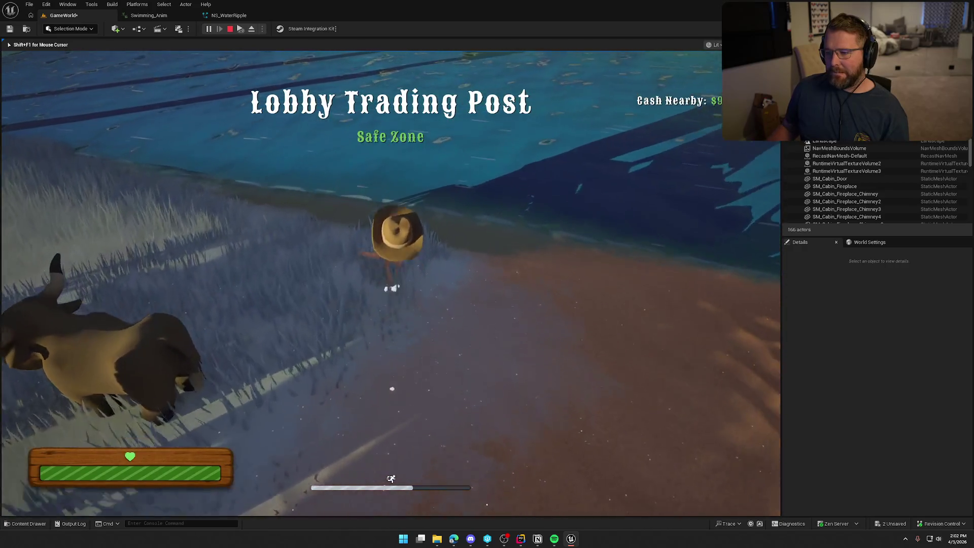
pyautogui.press('w')
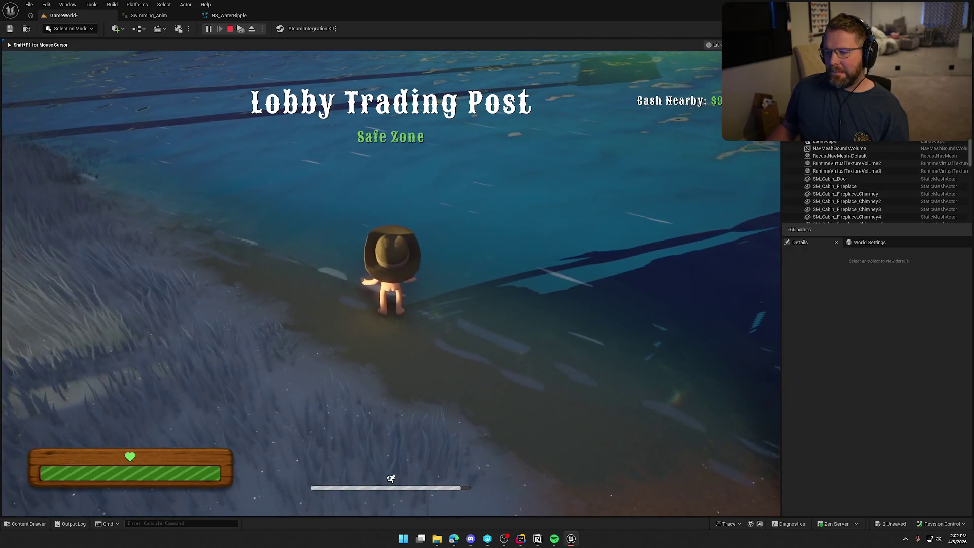
pyautogui.press('w')
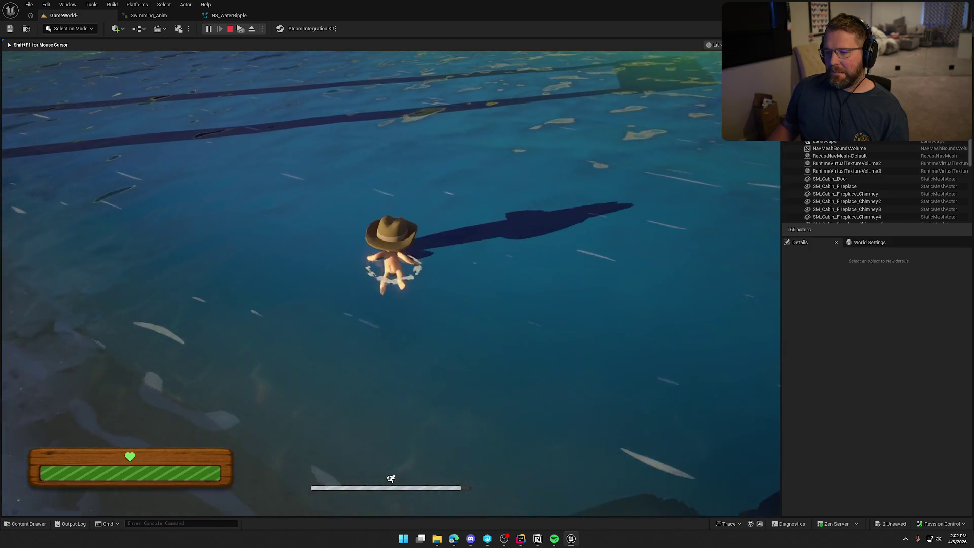
pyautogui.press('w')
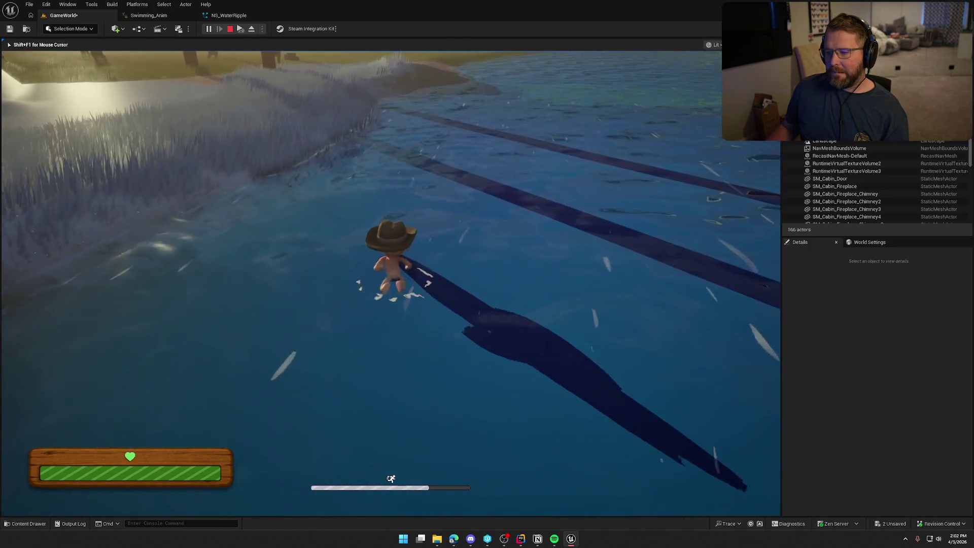
pyautogui.press('w')
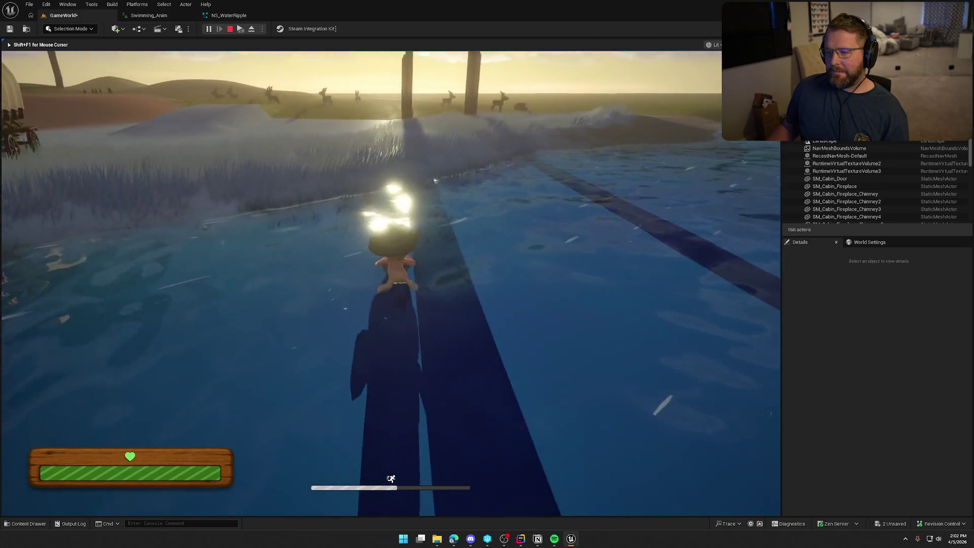
pyautogui.press('w')
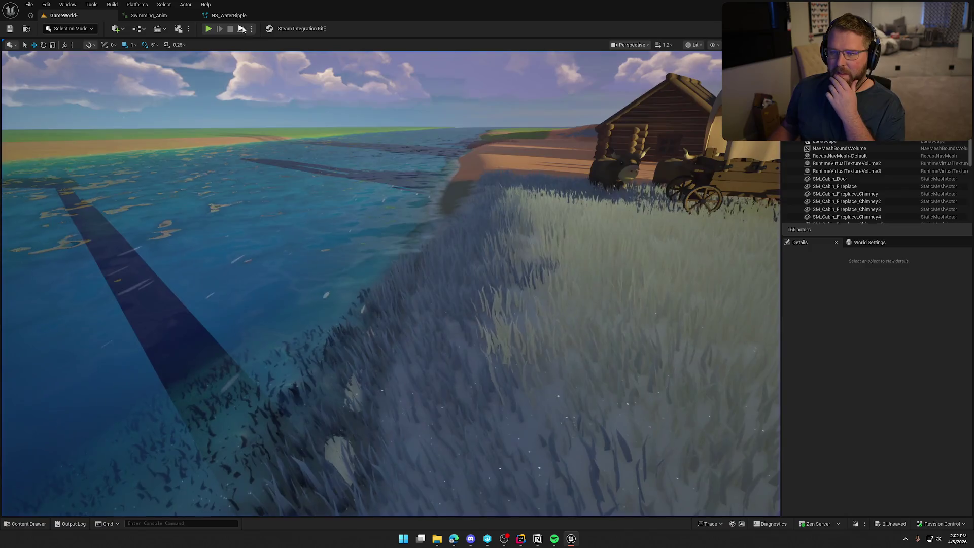
pyautogui.hotkey('shift', 'F1')
pyautogui.click(229, 15)
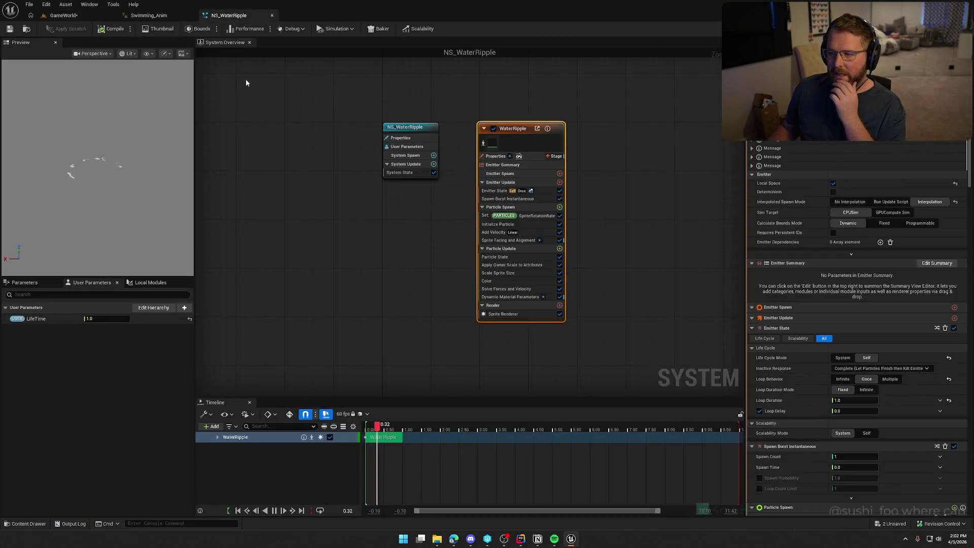
# Close NS_WaterRipple and select both NS_WaterRipple notifies in Swimming_Anim
pyautogui.middleClick(231, 16)
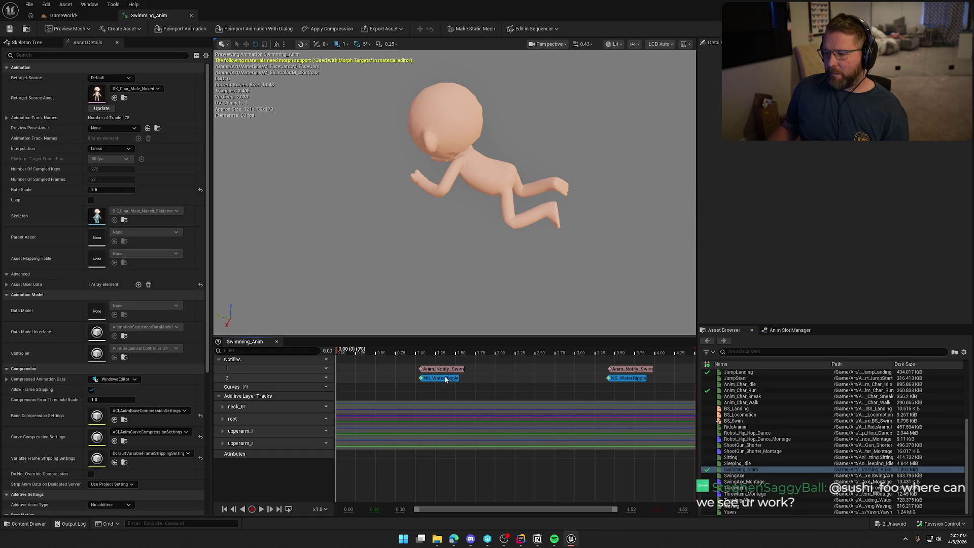
pyautogui.click(623, 380)
pyautogui.keyDown('shift'); pyautogui.click(624, 379); pyautogui.keyUp('shift')
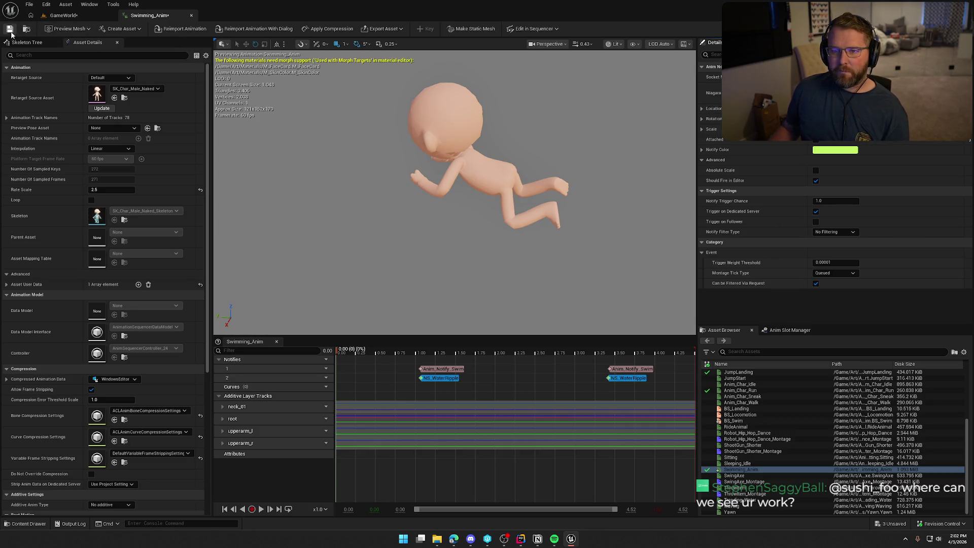
pyautogui.click(64, 15)
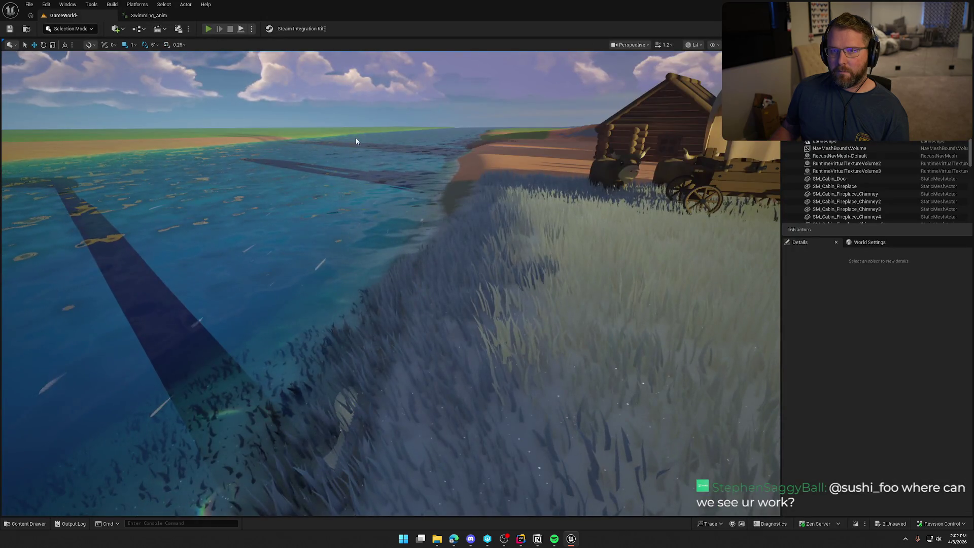
# Run past the trading post into the lake and swim back toward the sandy shore
pyautogui.press('w')
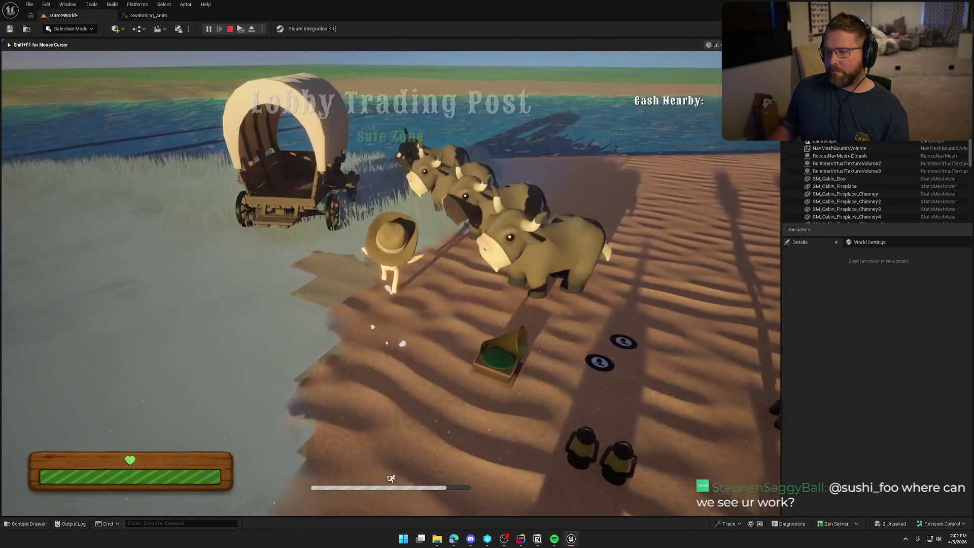
pyautogui.press('w')
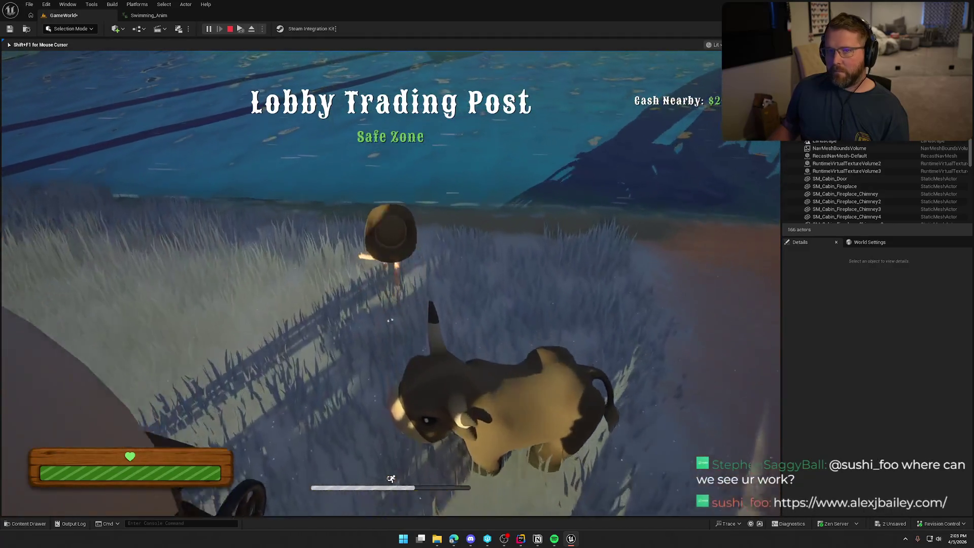
pyautogui.press('w')
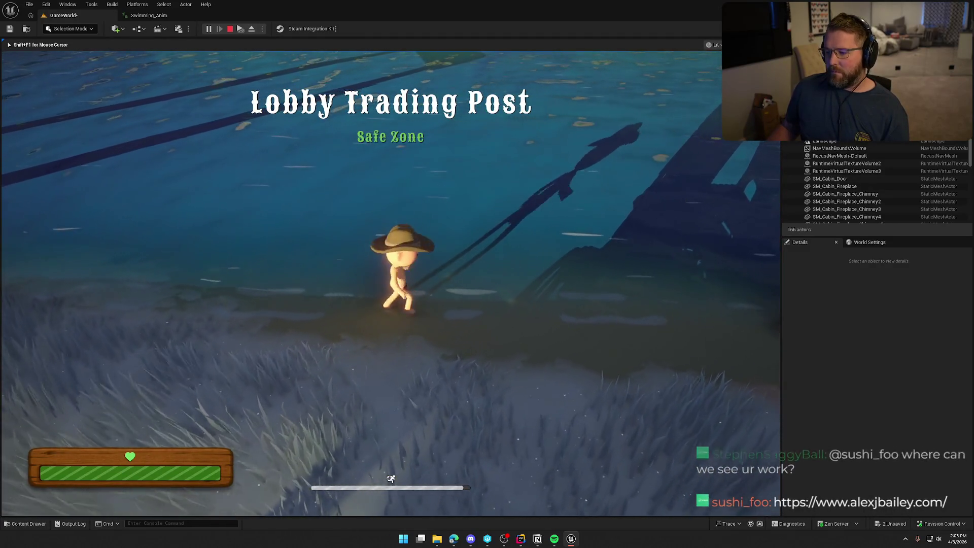
pyautogui.press('w')
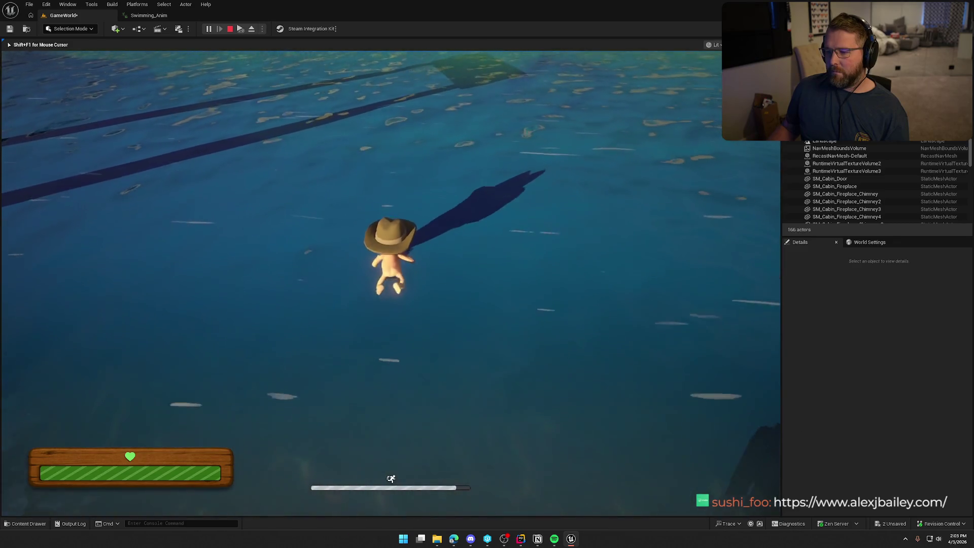
pyautogui.press('w')
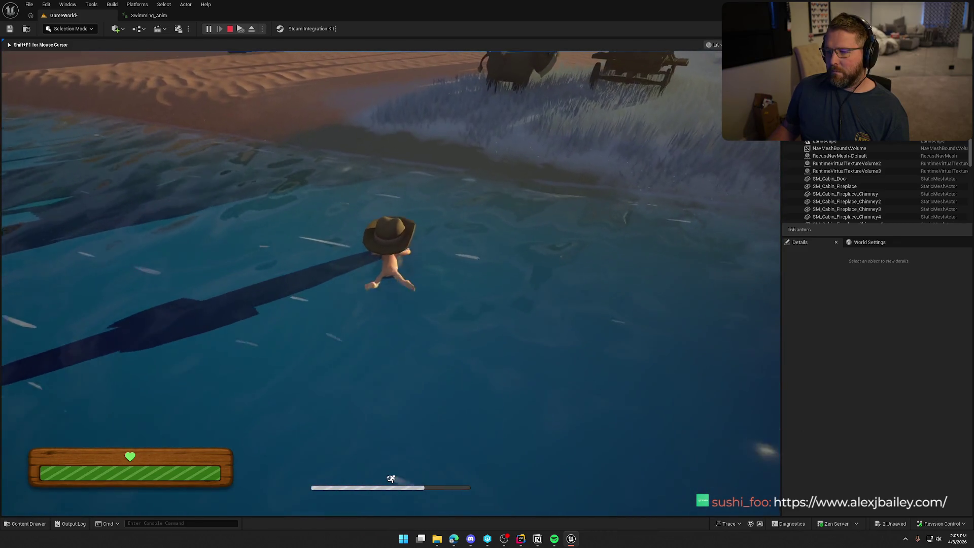
# Stop the test and preview the Swimming_Anim swim cycle
pyautogui.press('Escape')
pyautogui.click(156, 18)
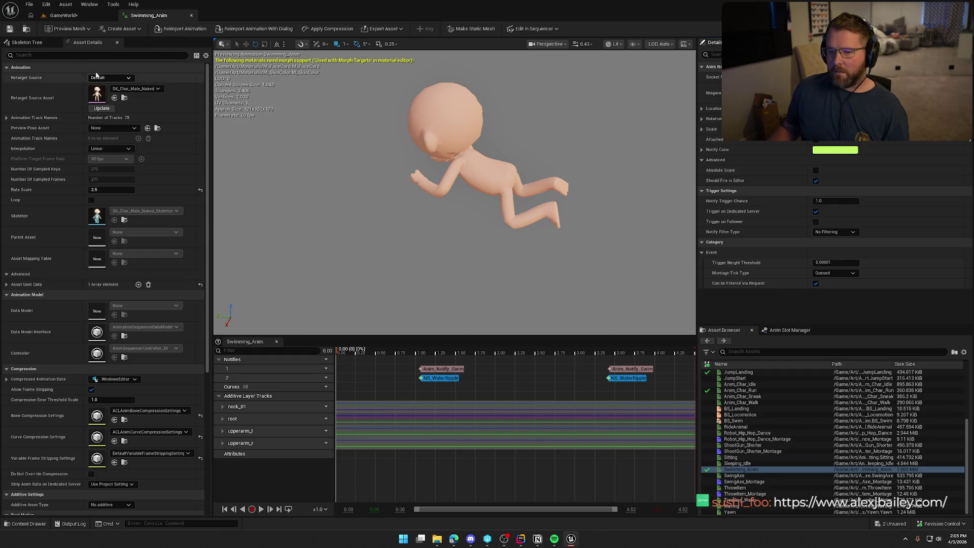
pyautogui.click(261, 509)
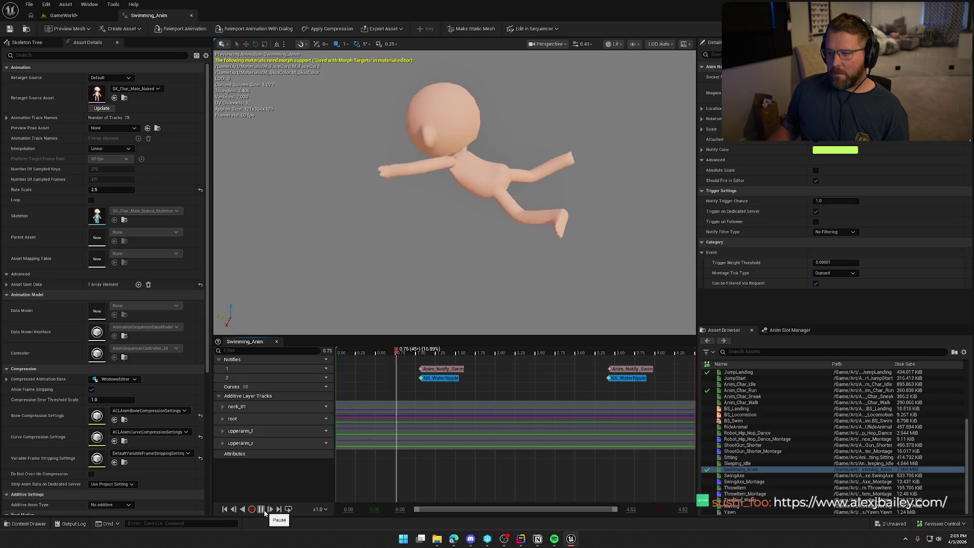
# Swim through the lake again, out to the cabin shore and back along the shoreline
pyautogui.click(59, 16)
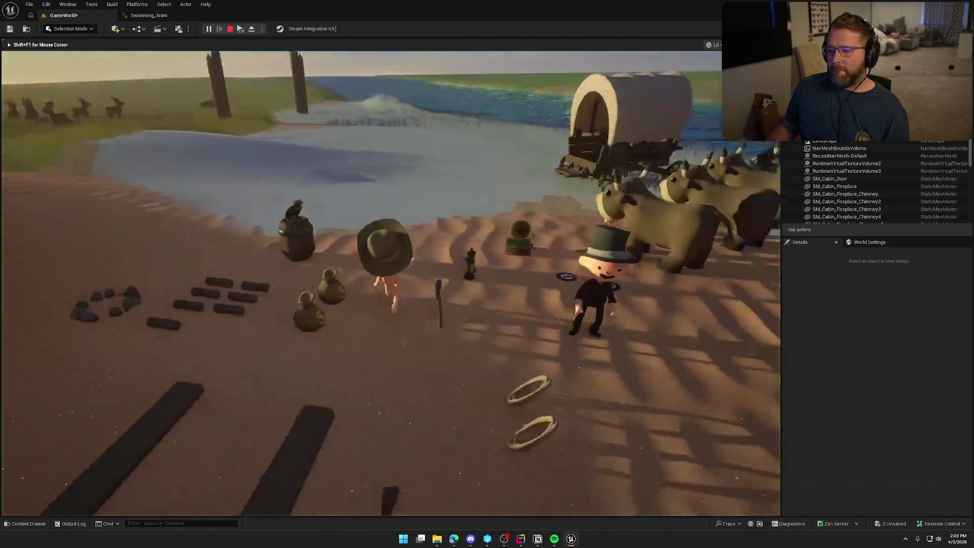
pyautogui.press('w')
pyautogui.press('w')
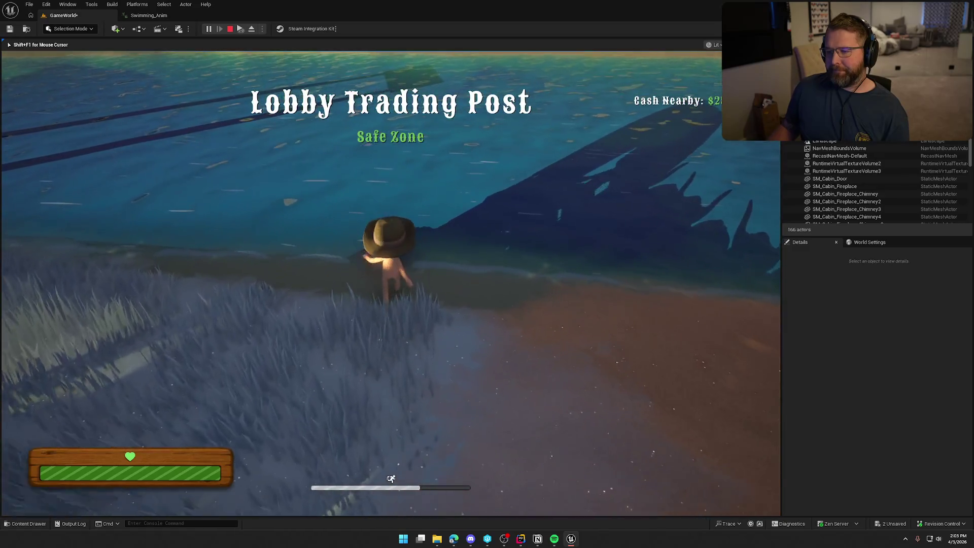
pyautogui.press('w')
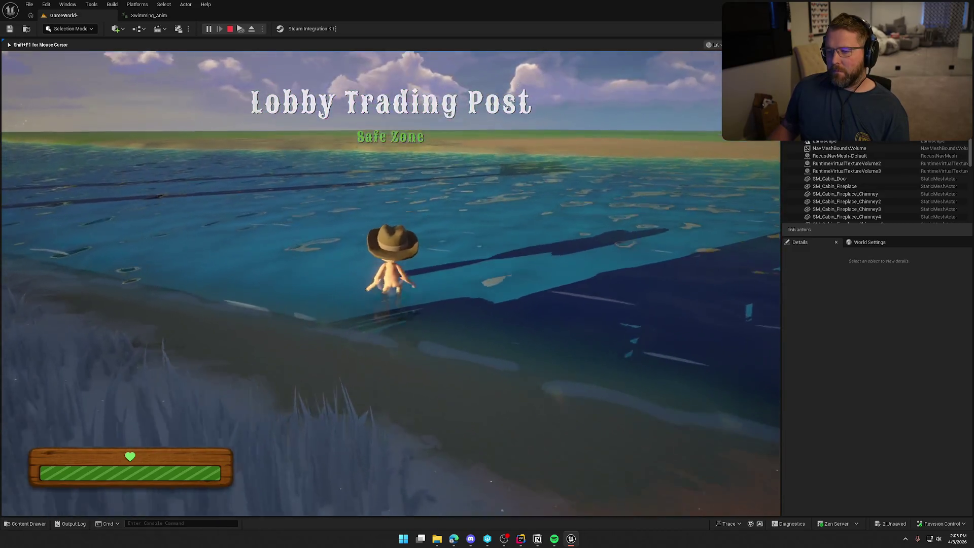
pyautogui.press('w')
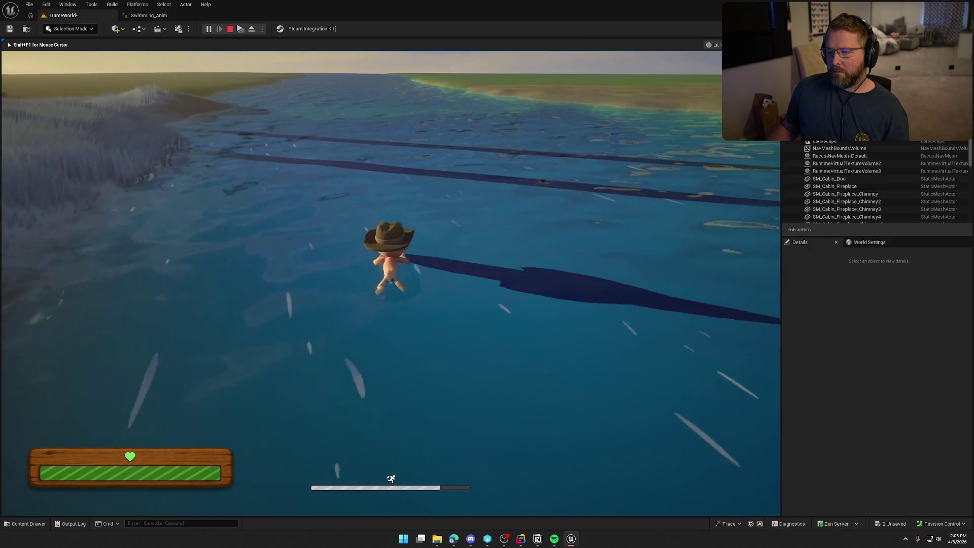
pyautogui.press('w')
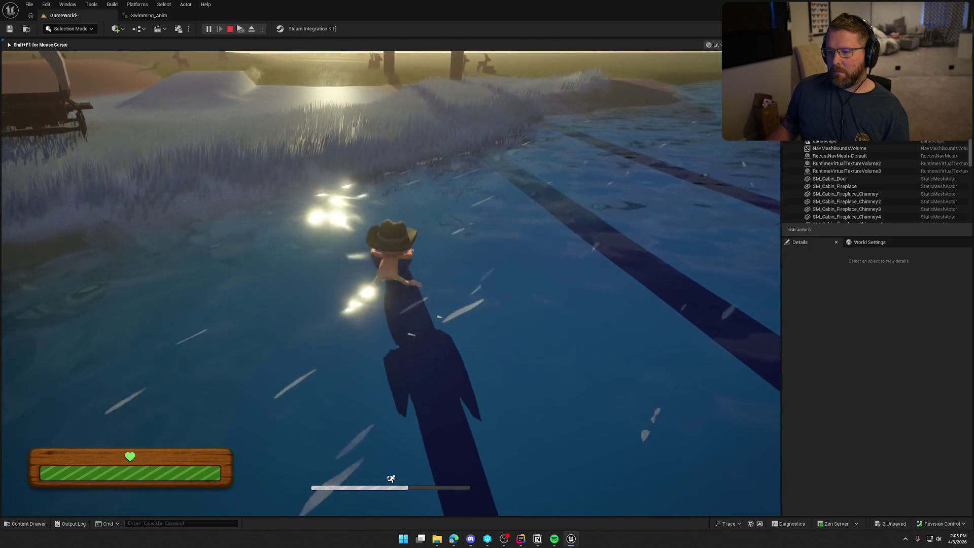
pyautogui.press('w')
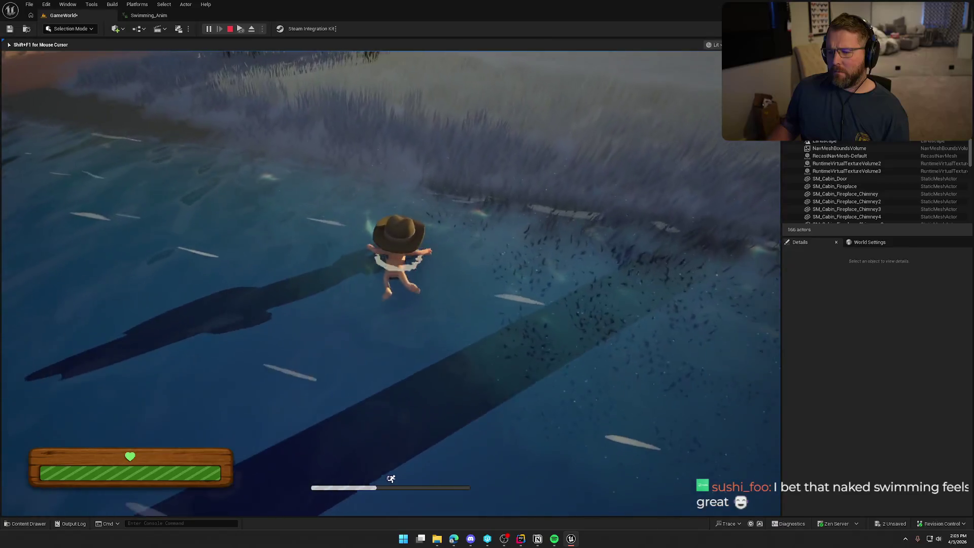
pyautogui.press('w')
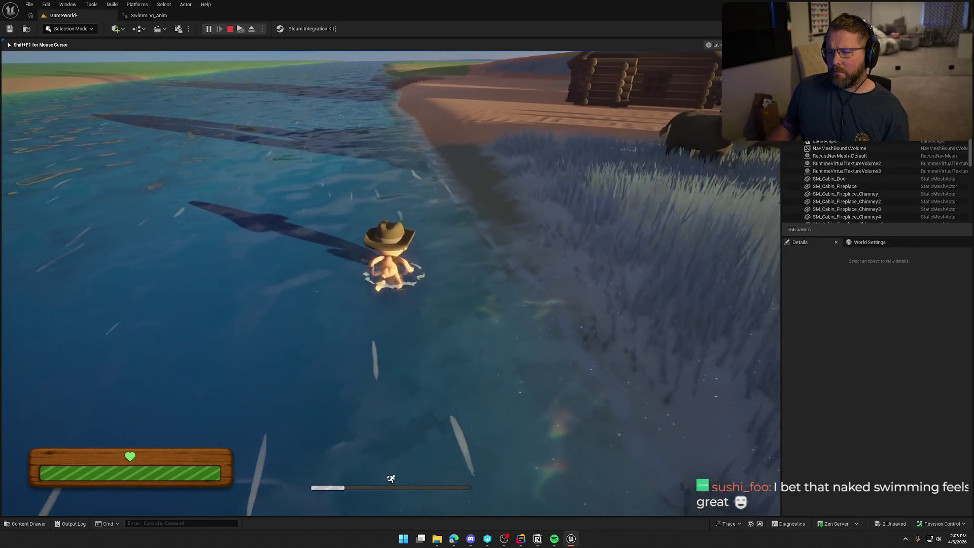
pyautogui.press('w')
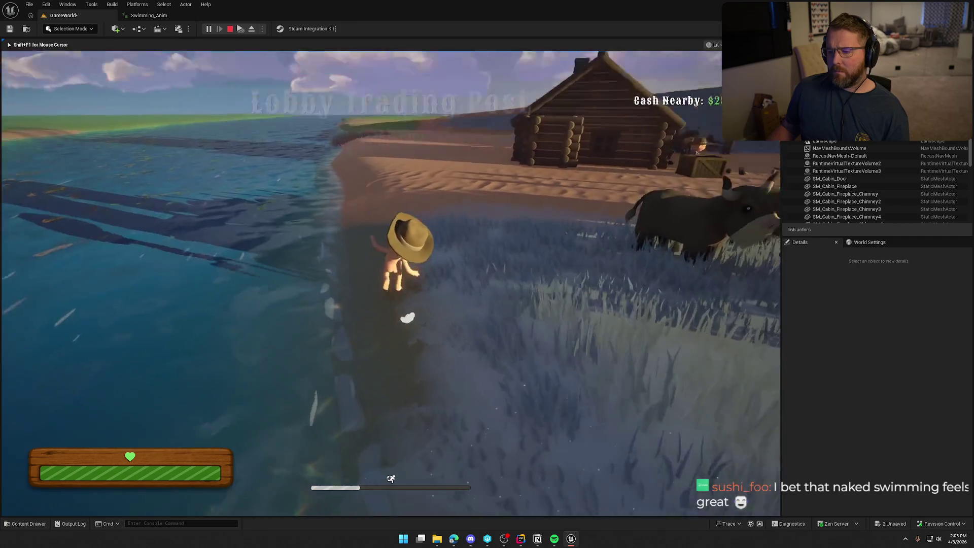
pyautogui.press('w')
pyautogui.press('w')
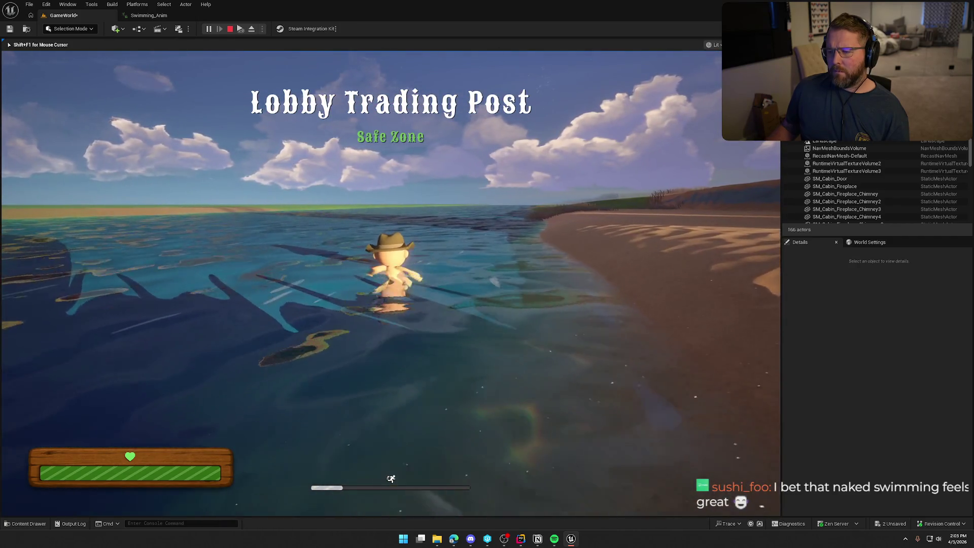
pyautogui.press('w')
pyautogui.hotkey('shift', 'F1')
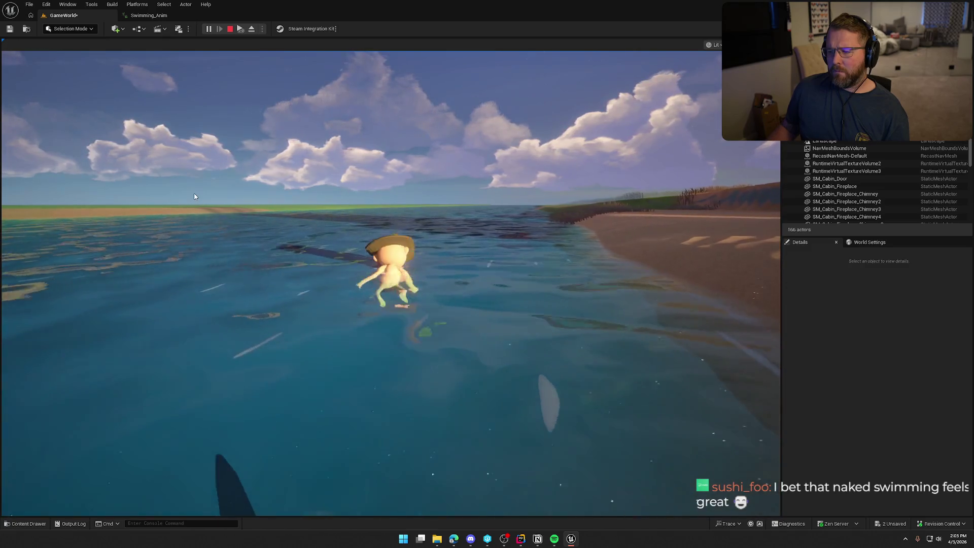
pyautogui.click(147, 15)
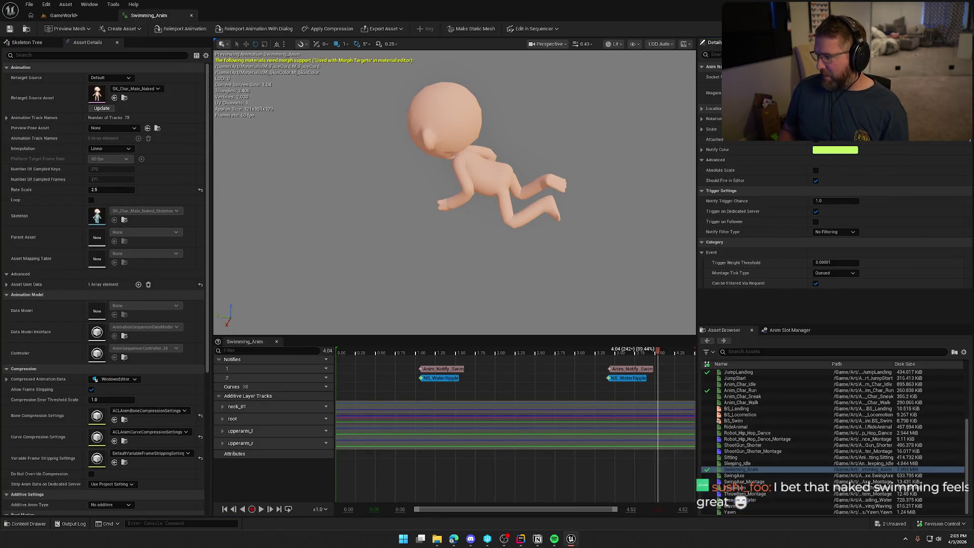
# Save Swimming_Anim and open NS_WaterRipple's Initialize Particle module from the first notify
pyautogui.hotkey('ctrl', 's')
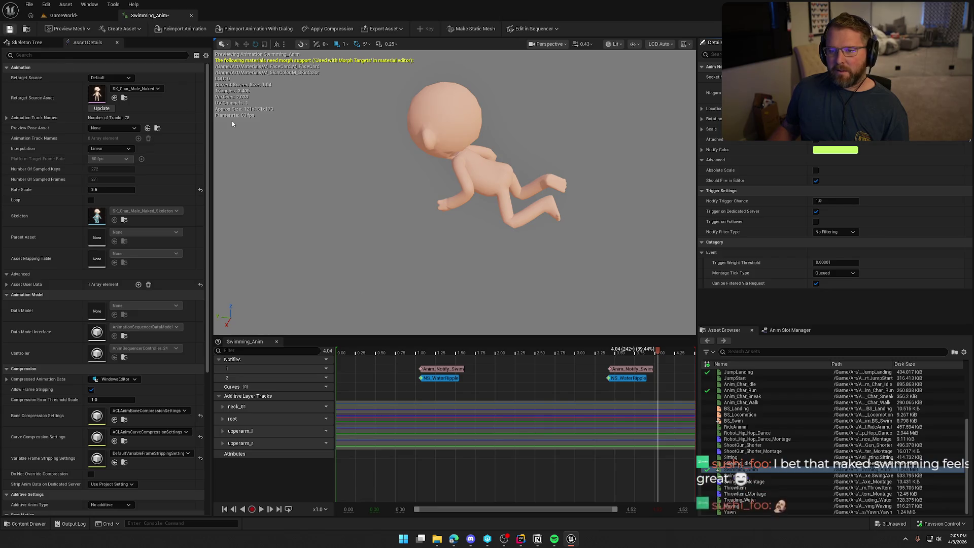
pyautogui.click(442, 381)
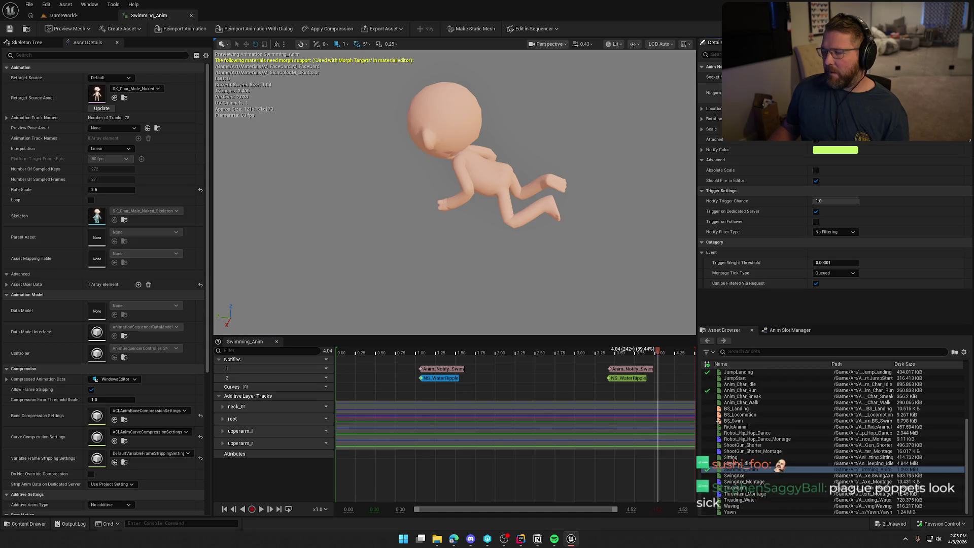
pyautogui.doubleClick(442, 379)
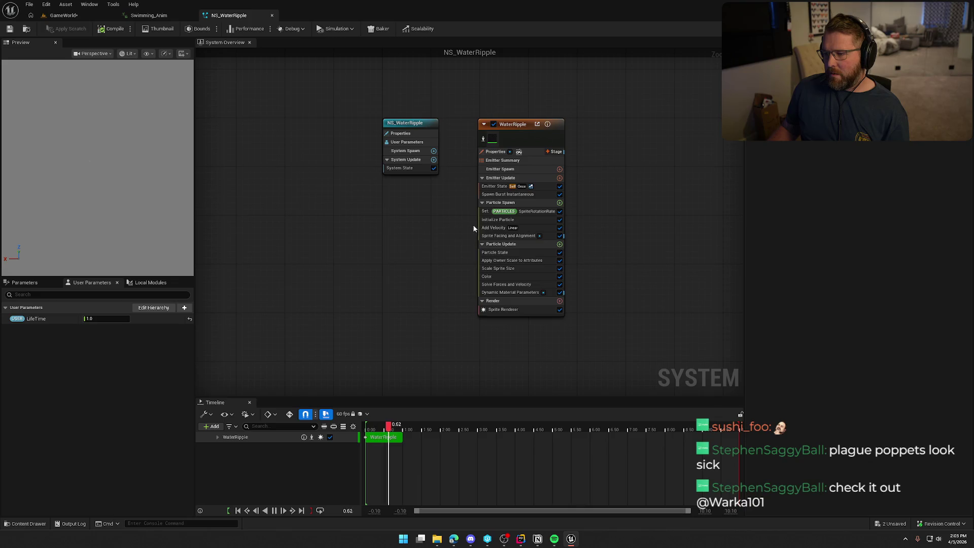
pyautogui.click(517, 220)
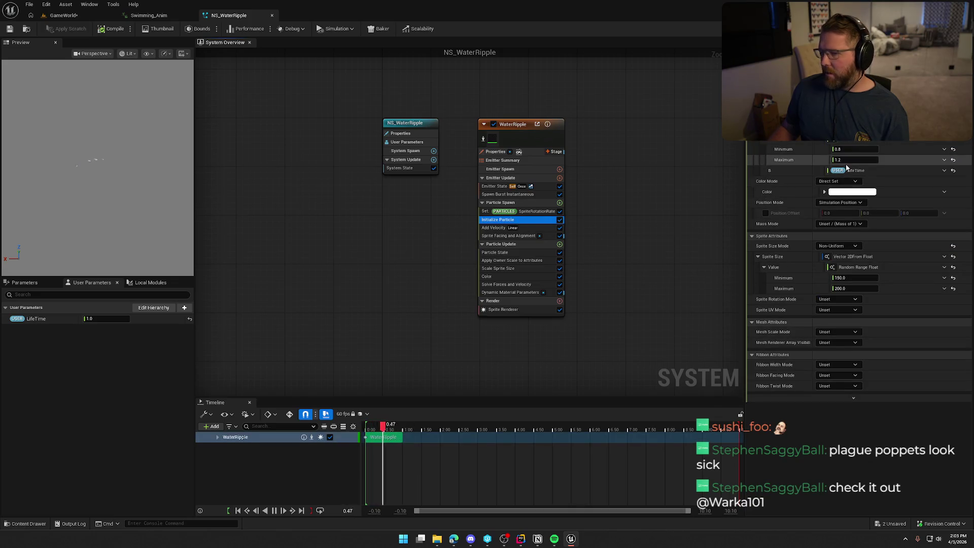
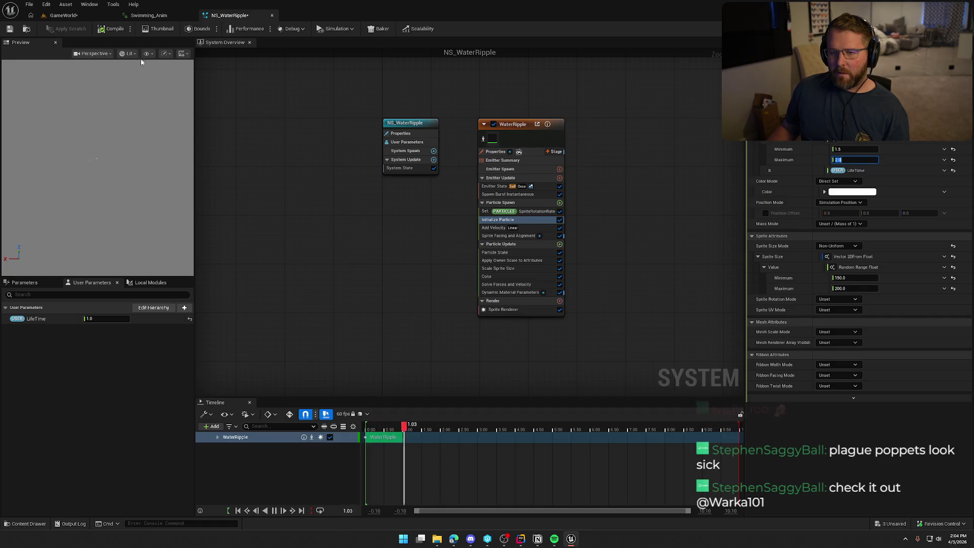
# Compile and save the NS_WaterRipple system, then go to the running GameWorld level
pyautogui.click(105, 30)
pyautogui.click(9, 28)
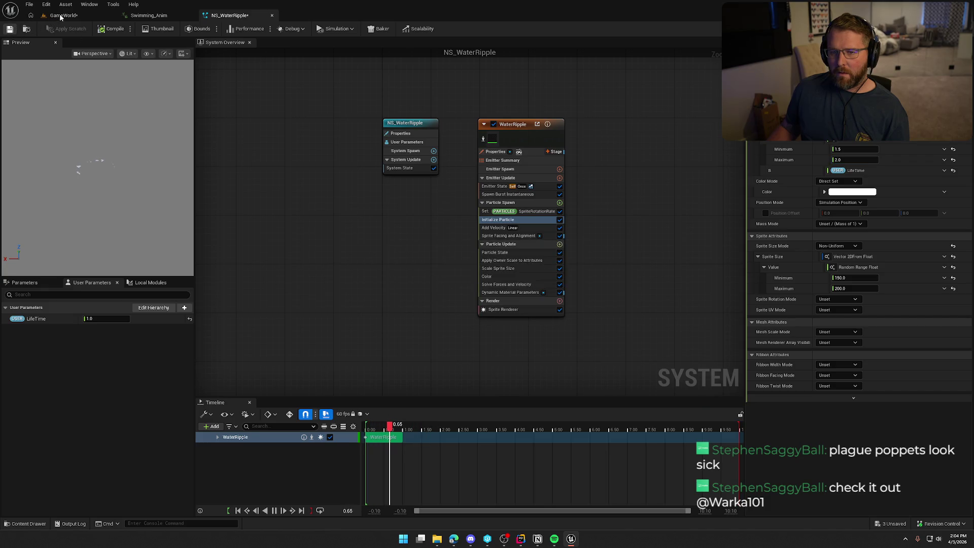
pyautogui.click(76, 15)
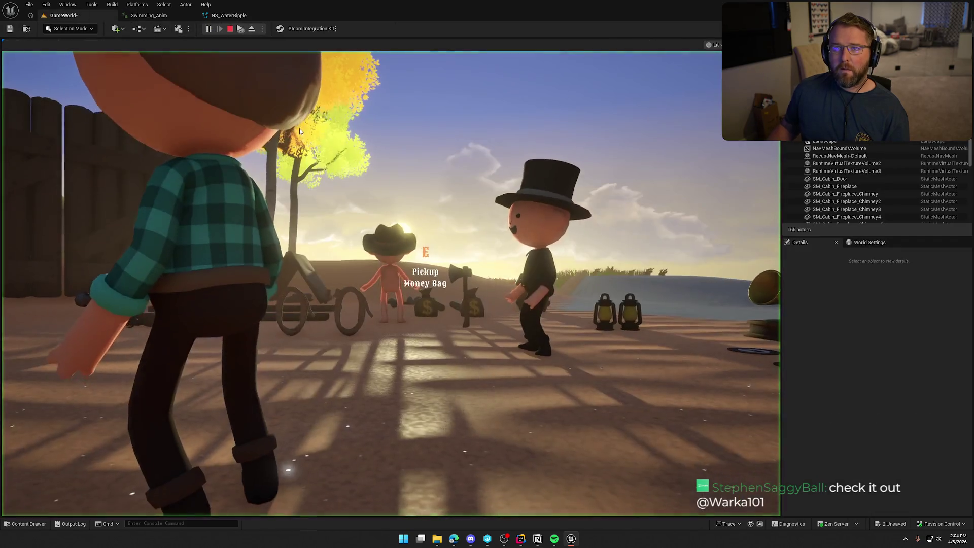
# Swim the character through the water and onto the bank to check ripples, then end play
pyautogui.click(299, 131)
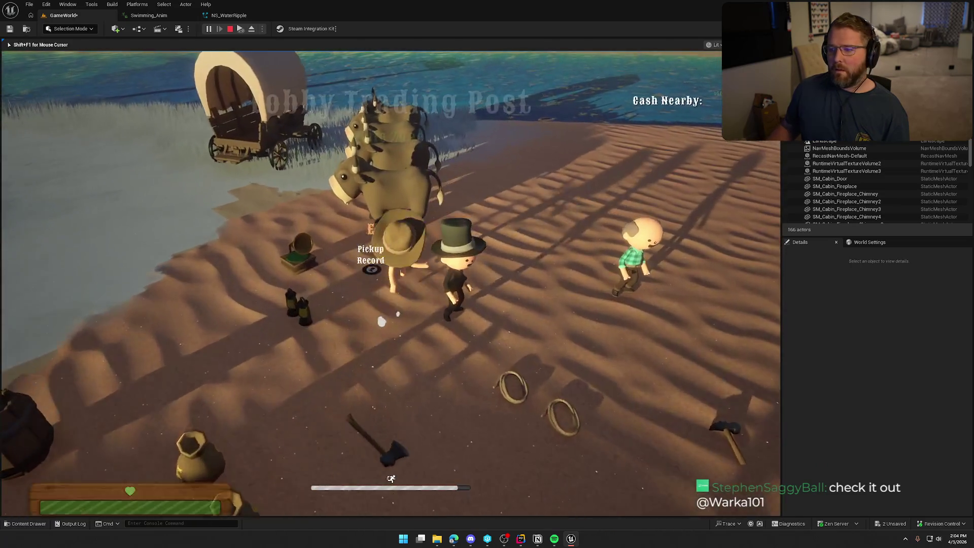
pyautogui.press('w')
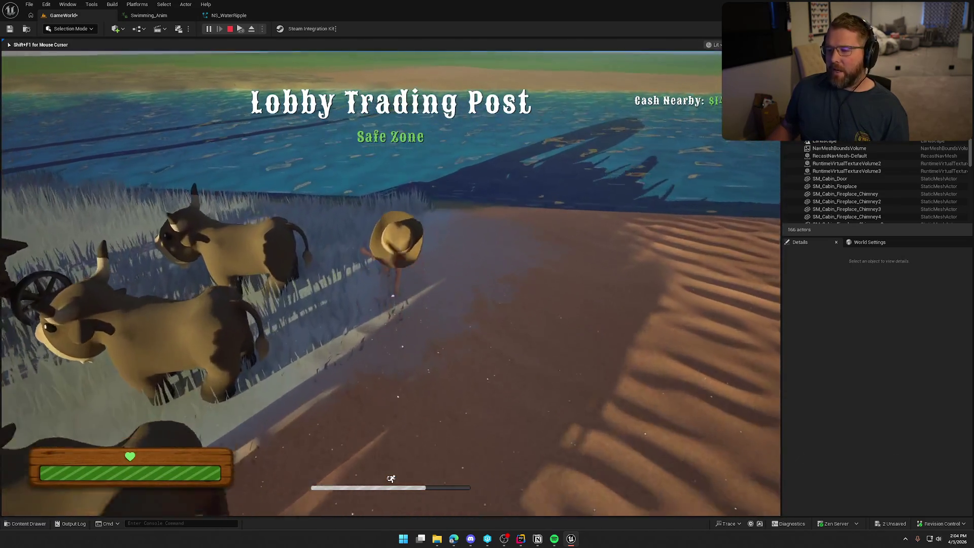
pyautogui.press('w')
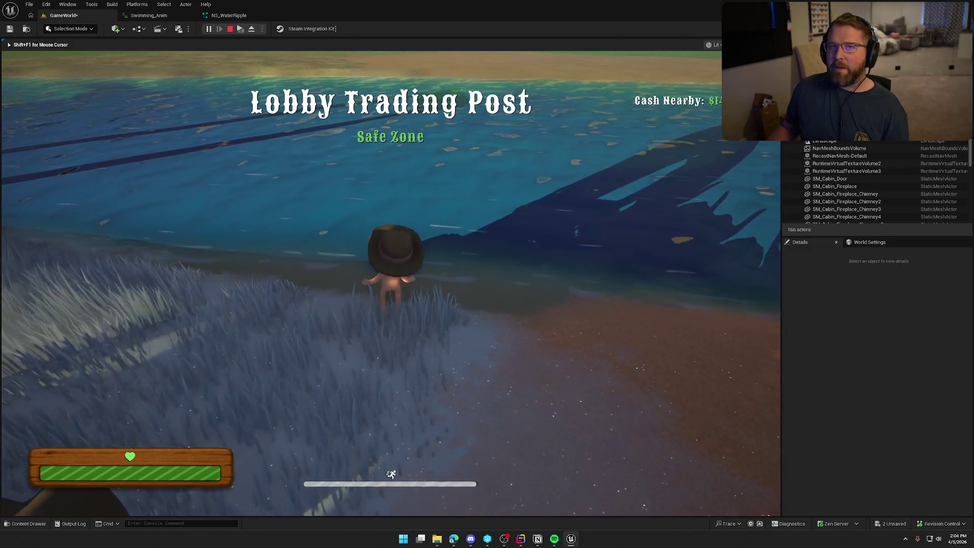
pyautogui.press('w')
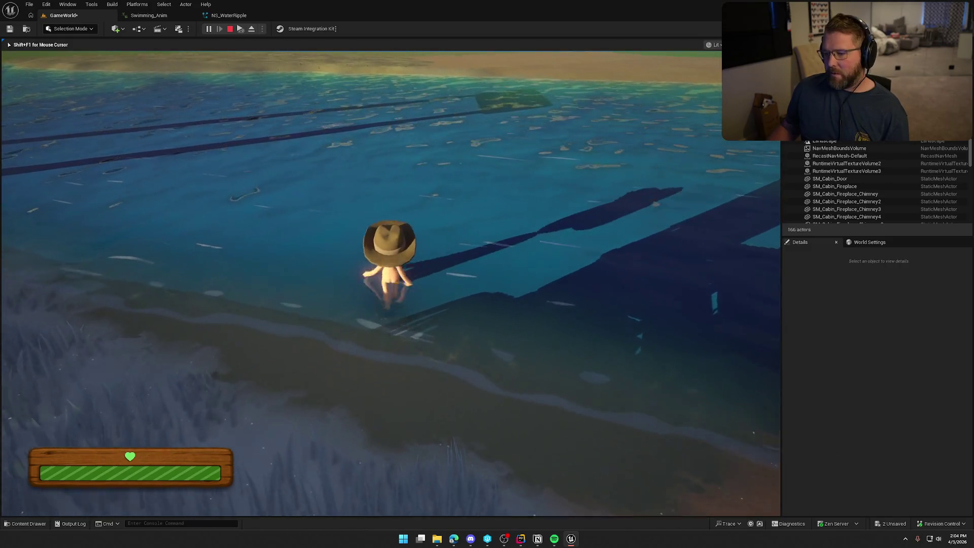
pyautogui.press('w')
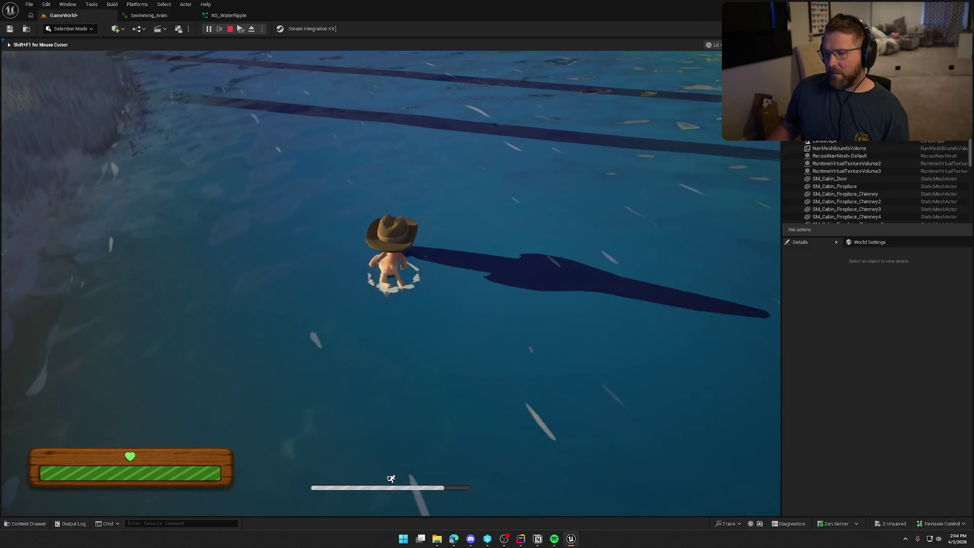
pyautogui.press('w')
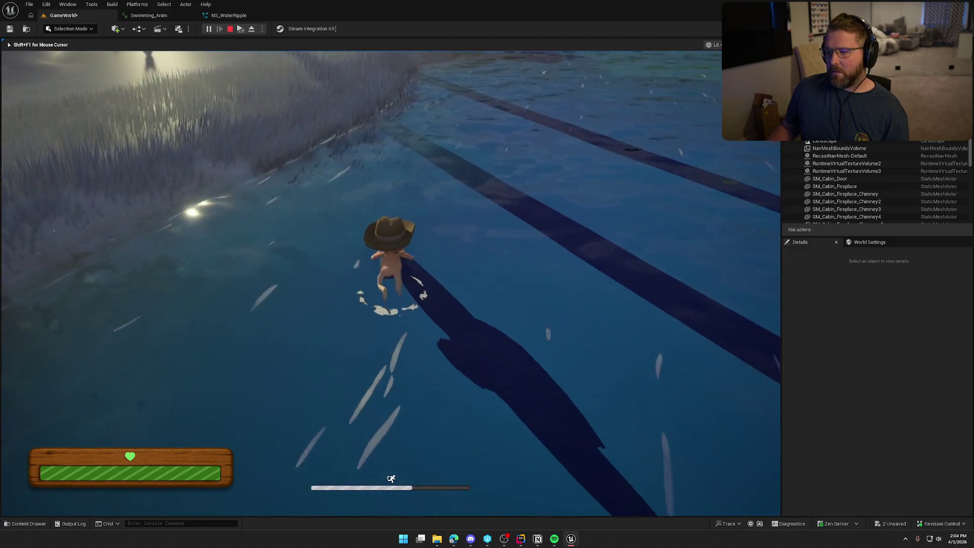
pyautogui.press('w')
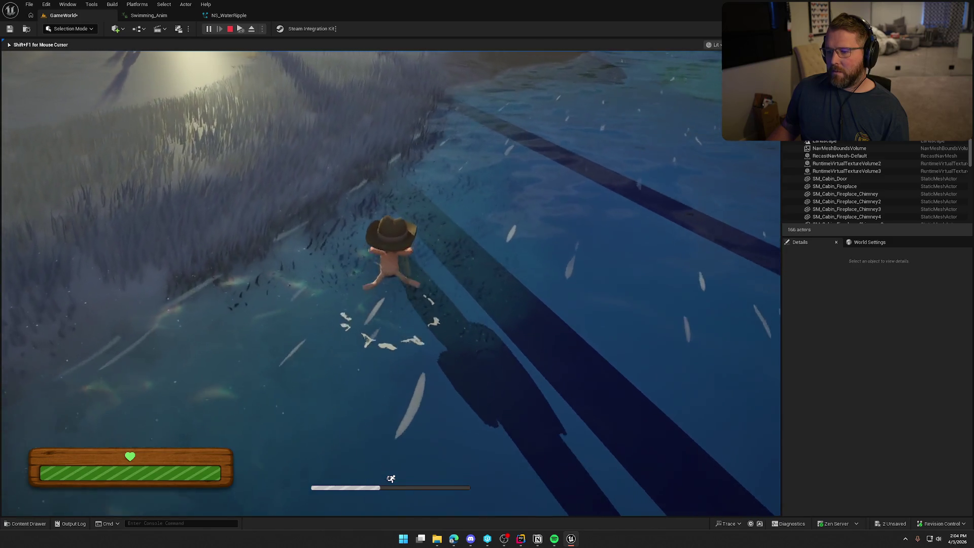
pyautogui.press('w')
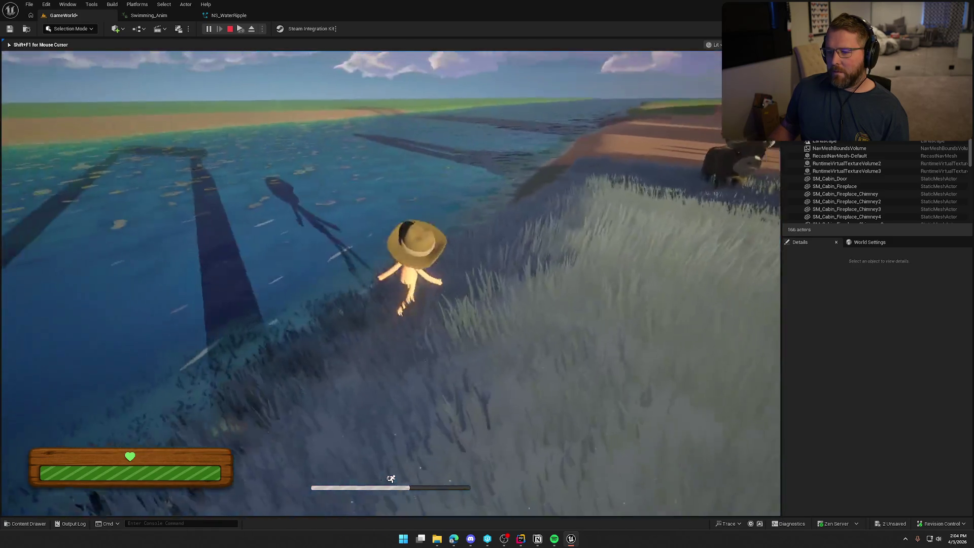
pyautogui.press('w')
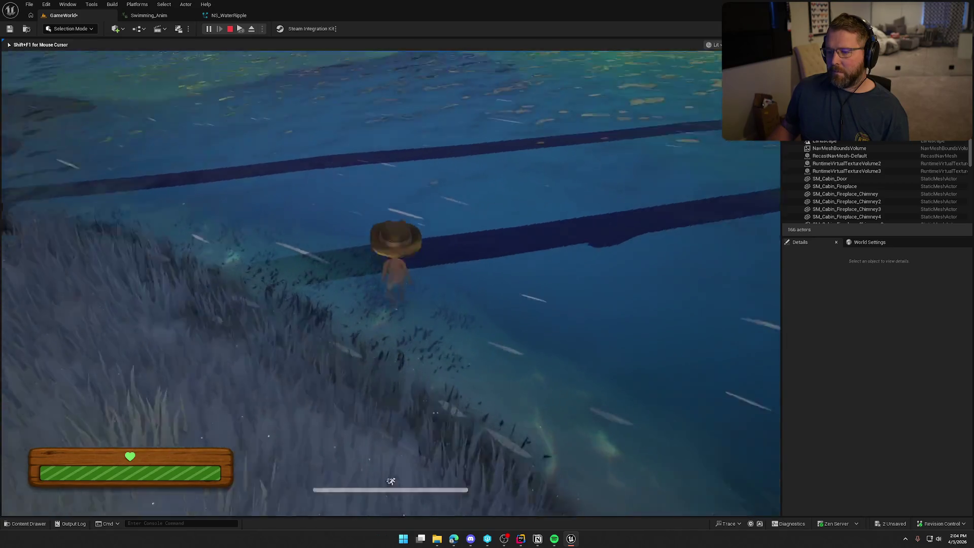
pyautogui.press('w')
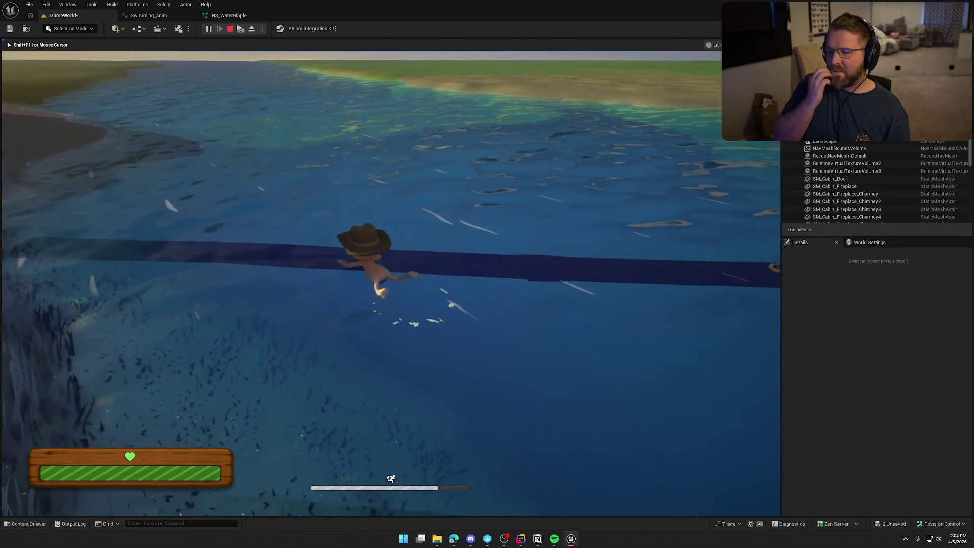
pyautogui.press('w')
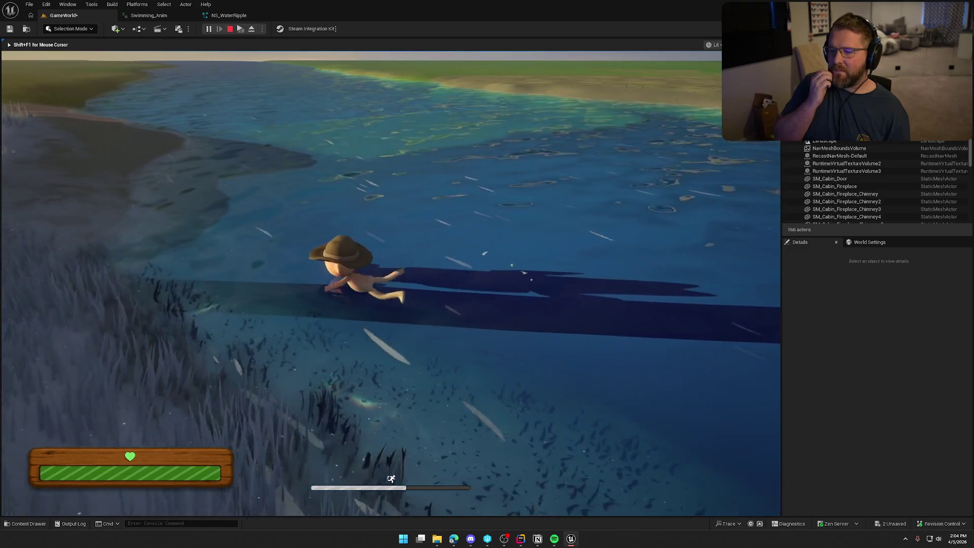
pyautogui.press('w')
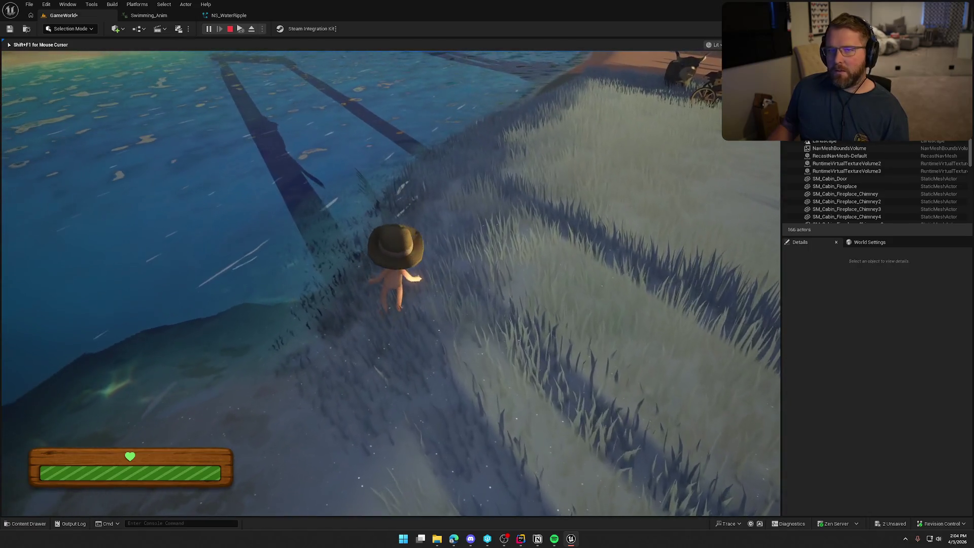
pyautogui.press('Escape')
pyautogui.click(242, 16)
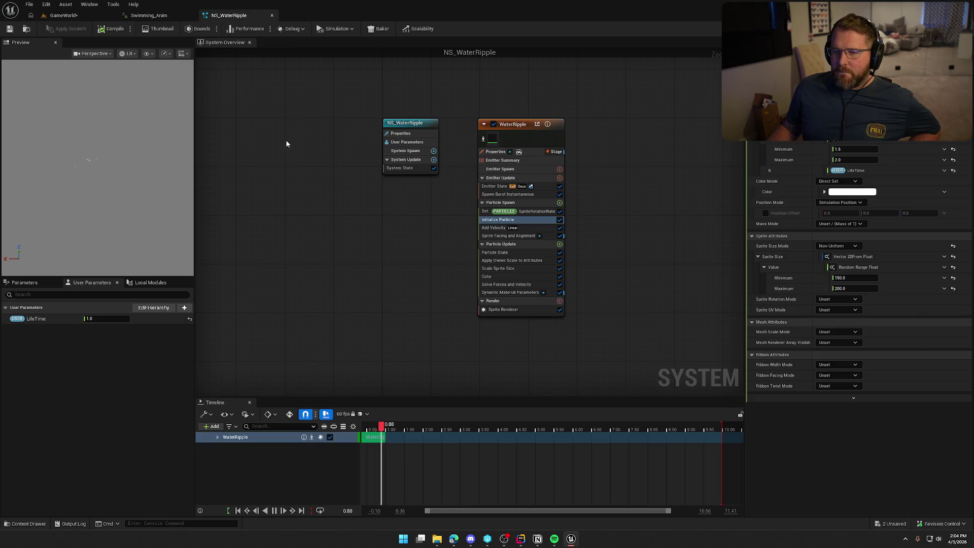
# Assign NS_WaterRipple_v2 to the second water ripple notify in Swimming_Anim
pyautogui.click(158, 16)
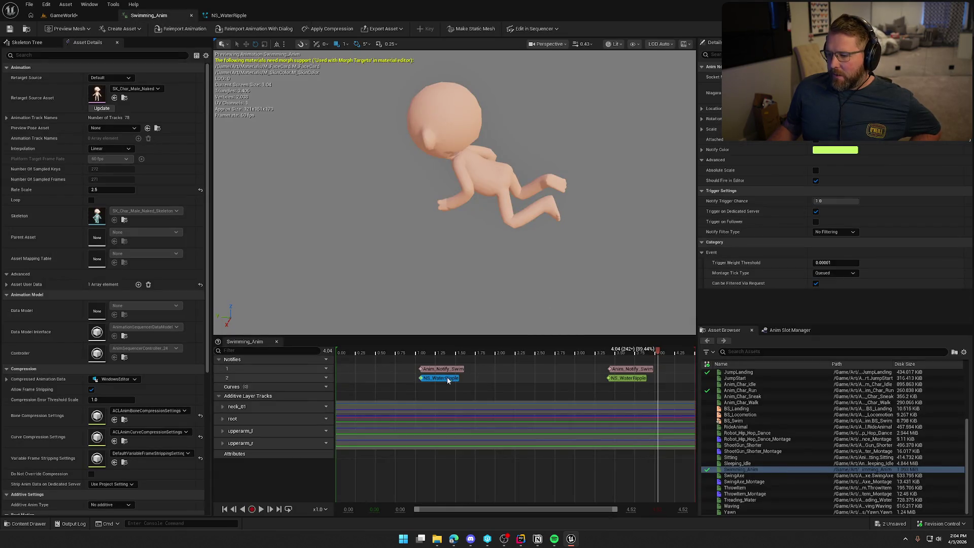
pyautogui.click(623, 379)
pyautogui.click(862, 93)
pyautogui.click(885, 242)
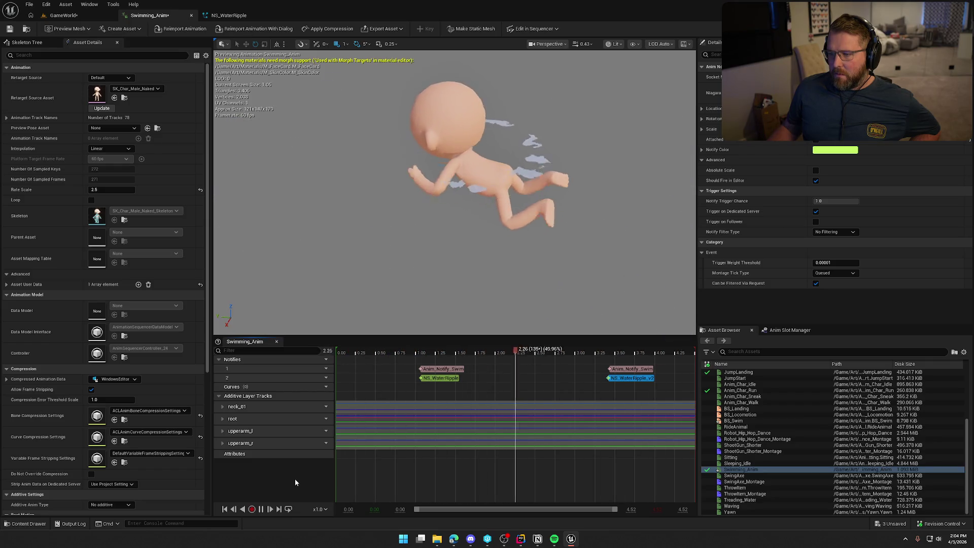
# Pause, resume and stop the animation preview, then return to the running game
pyautogui.click(260, 509)
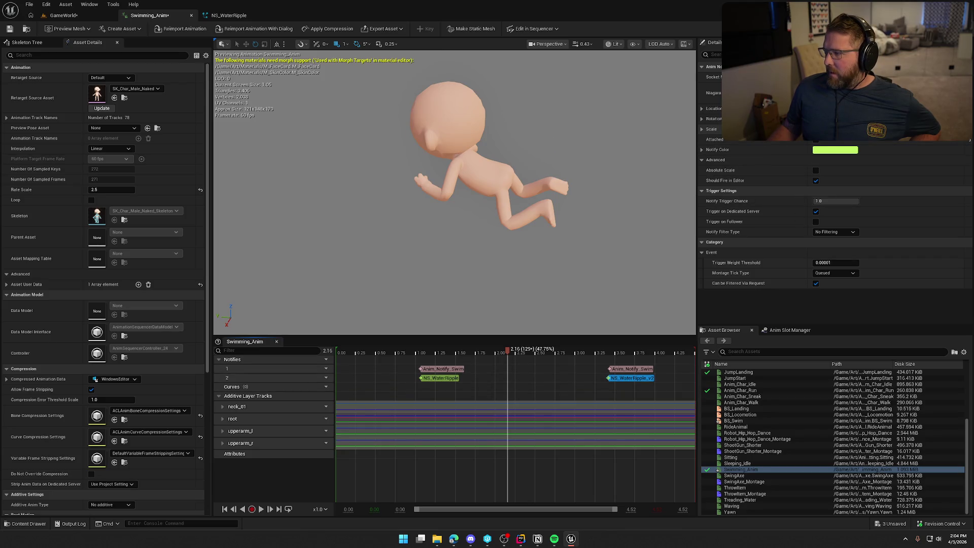
pyautogui.click(261, 509)
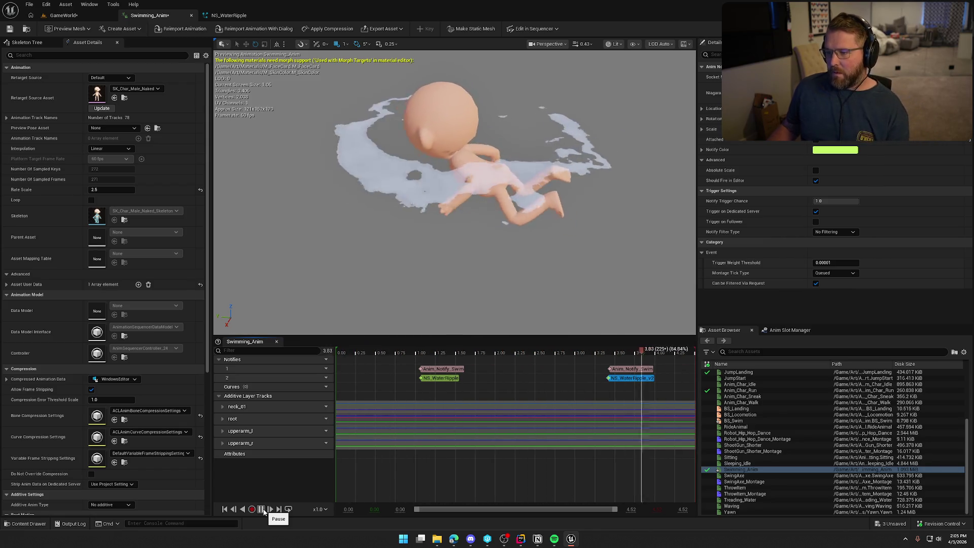
pyautogui.click(262, 510)
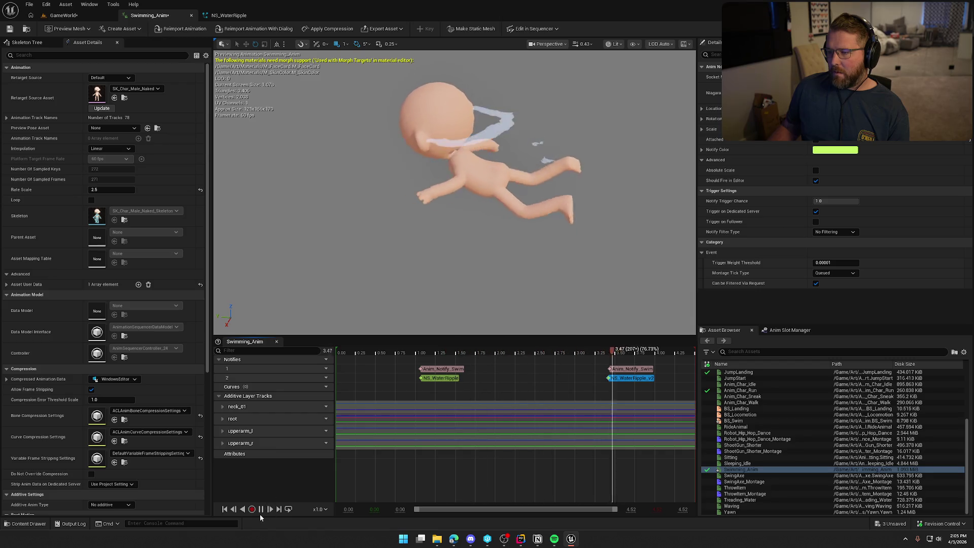
pyautogui.scroll(10, 528, 251)
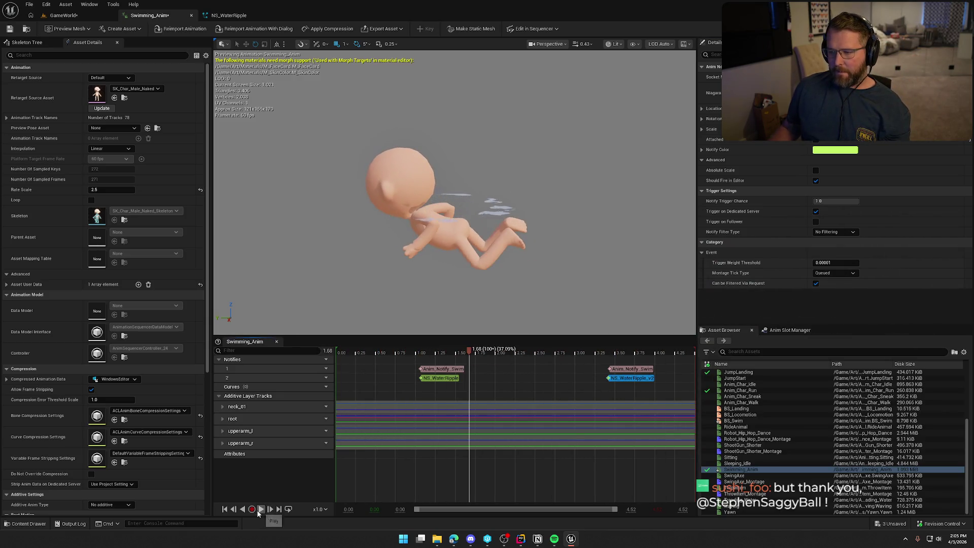
pyautogui.click(36, 19)
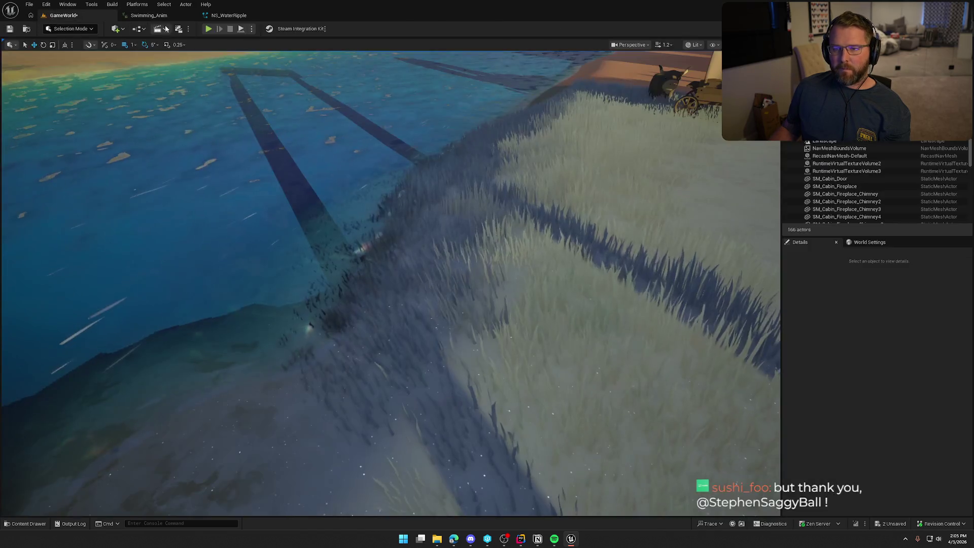
# Run the character into the water, swim across and turn toward shore, then stop the play test
pyautogui.press('w')
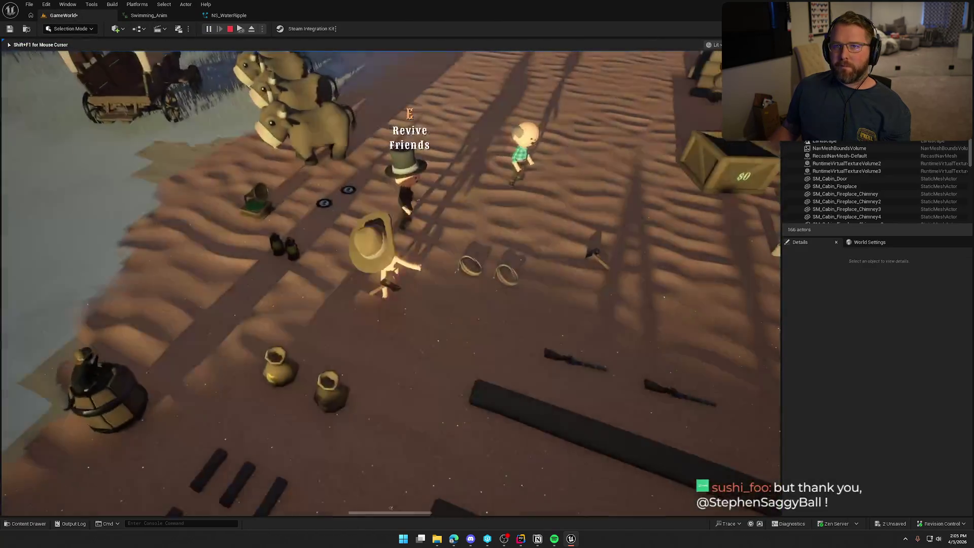
pyautogui.press('w')
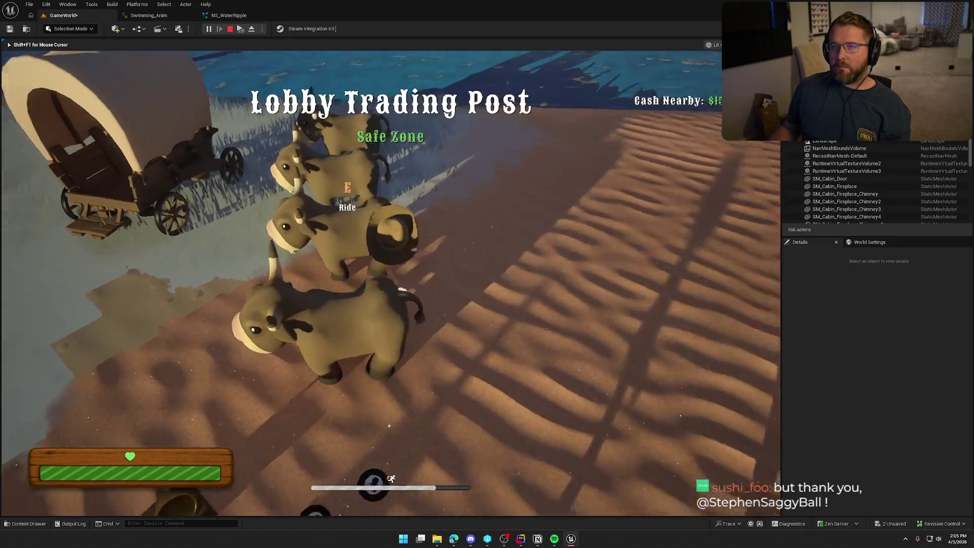
pyautogui.press('w')
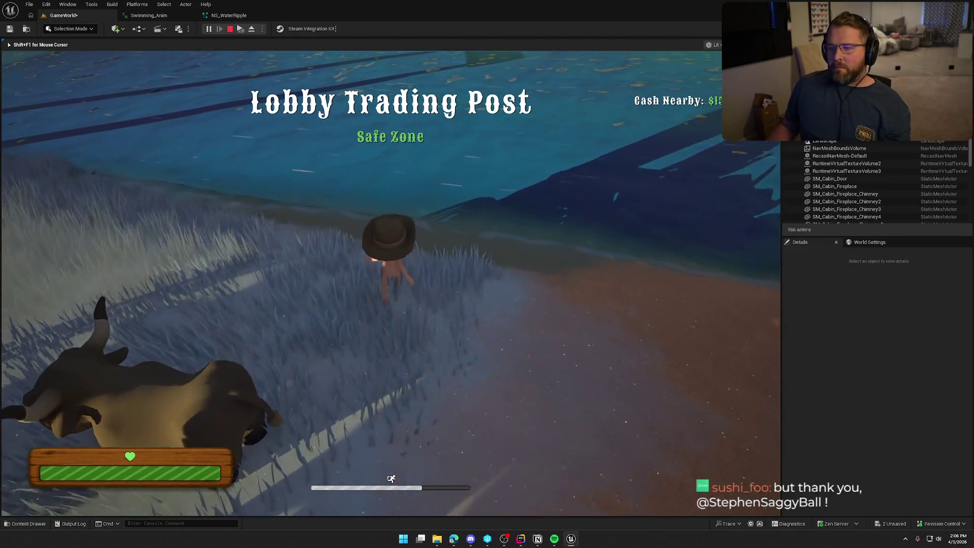
pyautogui.press('w')
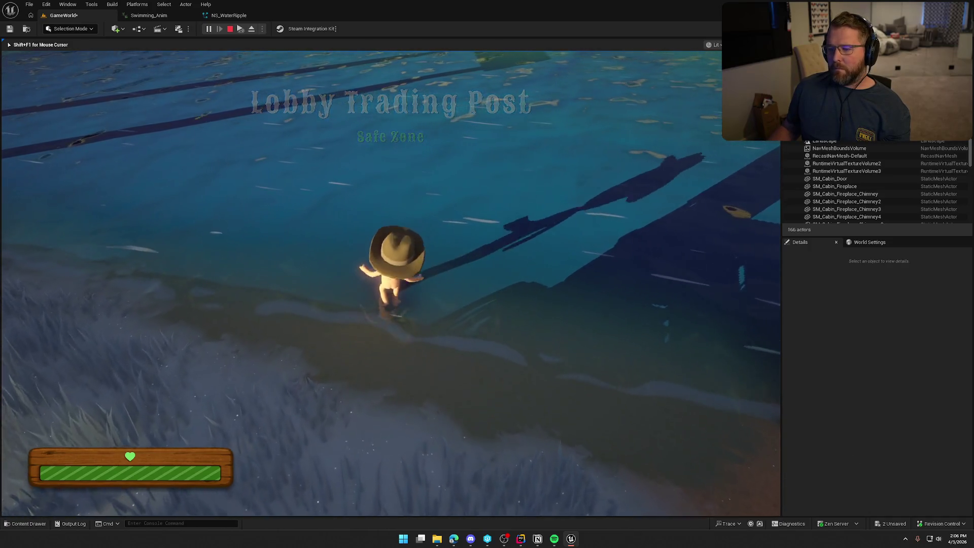
pyautogui.press('w')
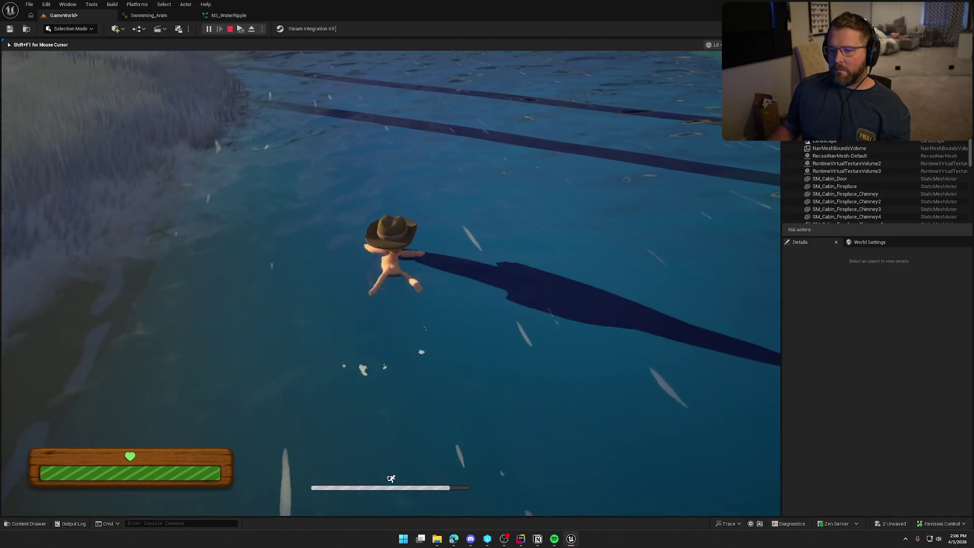
pyautogui.press('w')
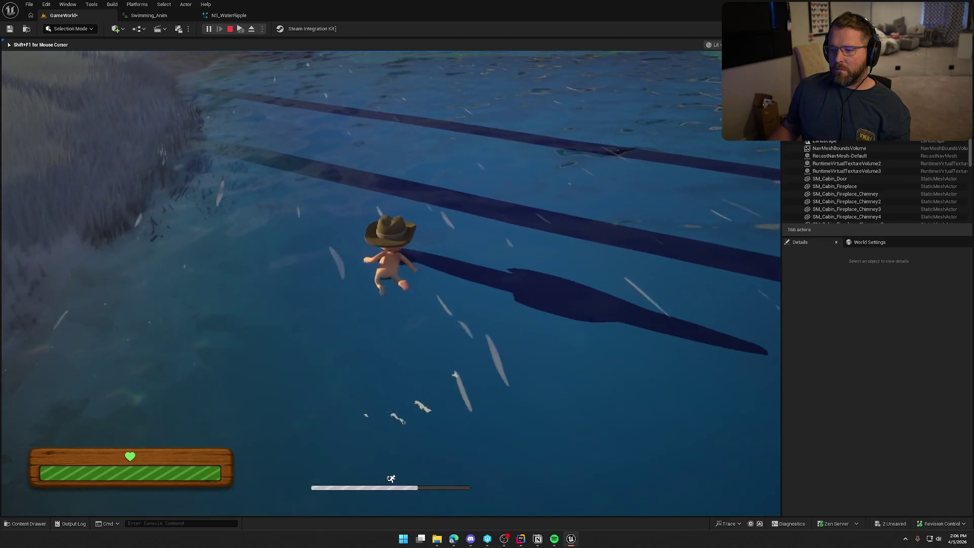
pyautogui.press('w')
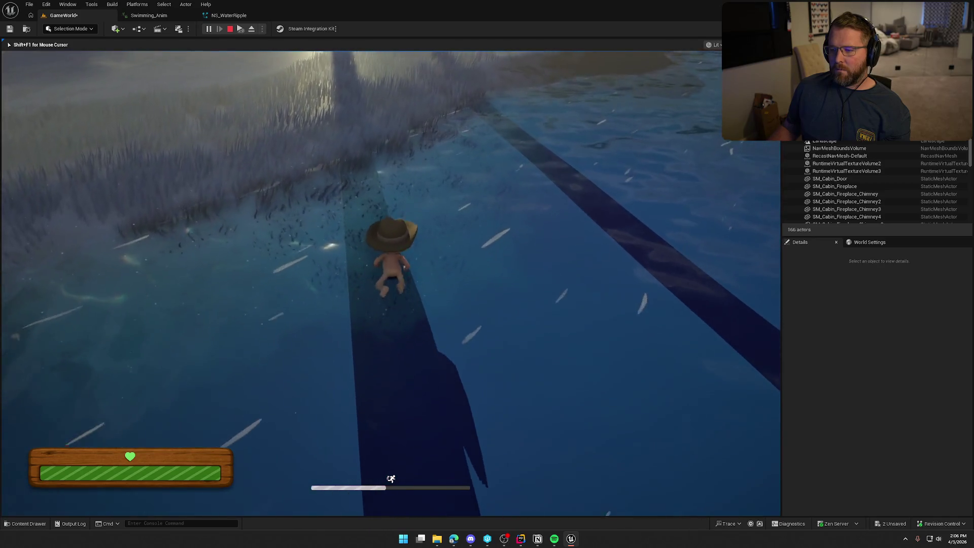
pyautogui.press('d')
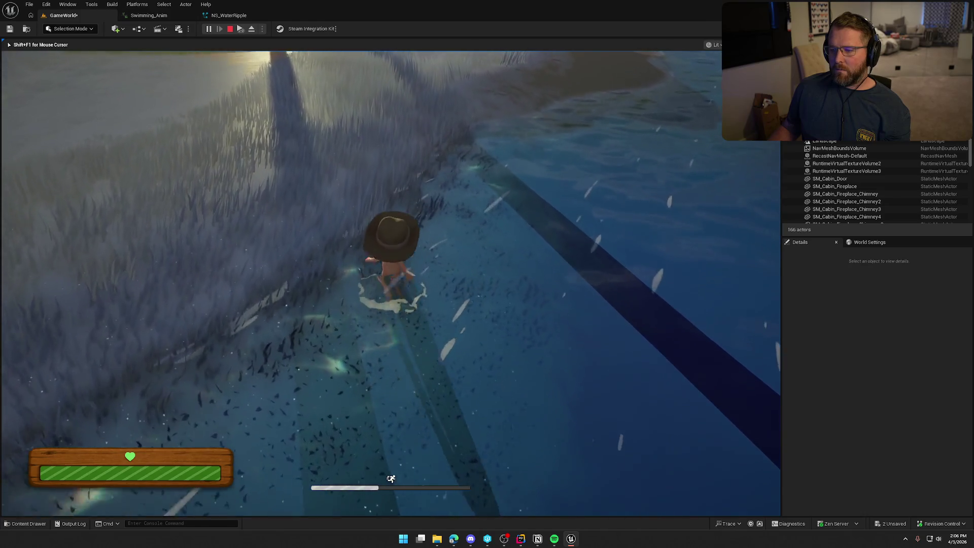
pyautogui.press('w')
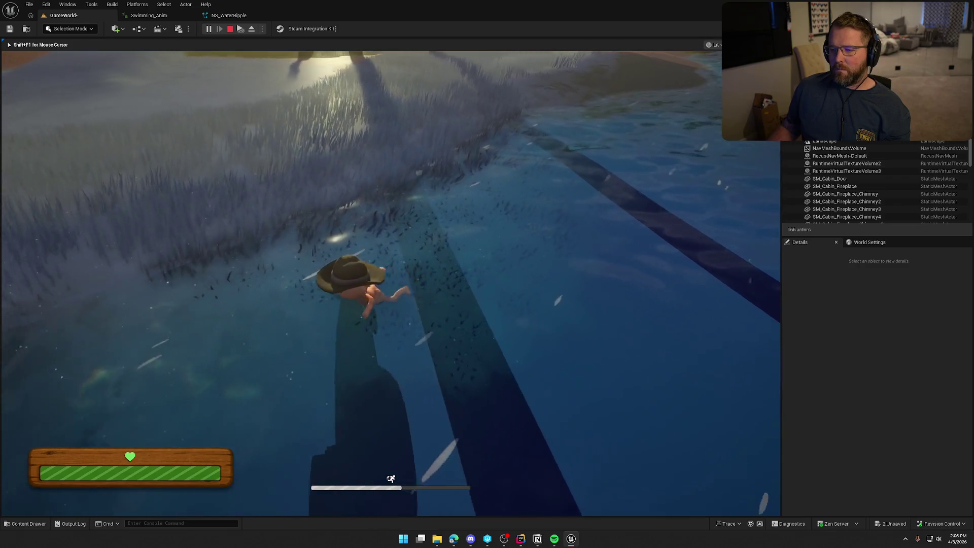
pyautogui.press('Escape')
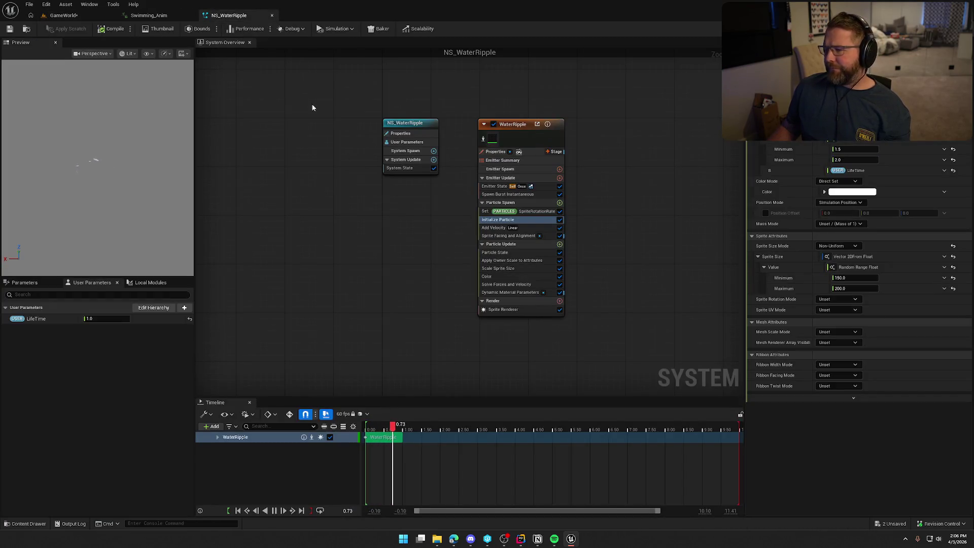
pyautogui.click(149, 16)
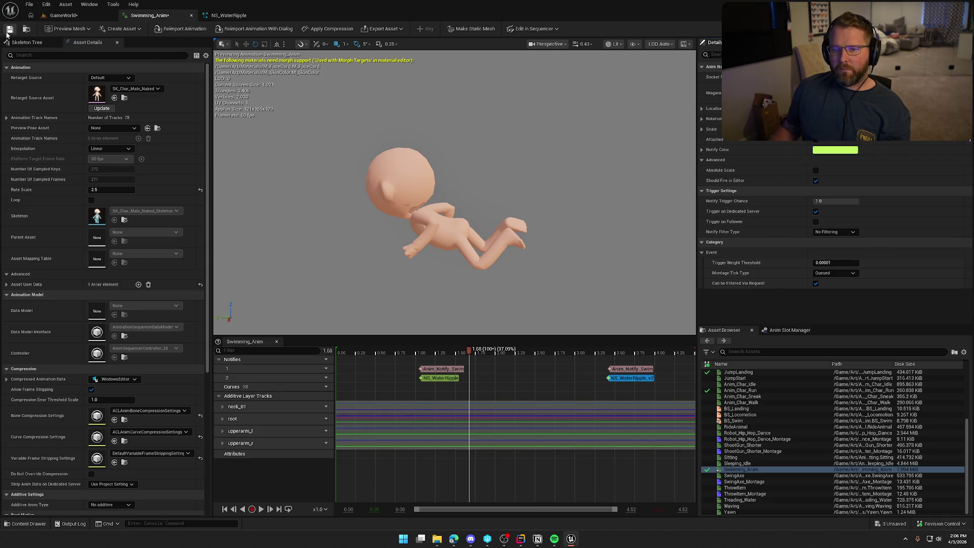
pyautogui.hotkey('alt', 'p')
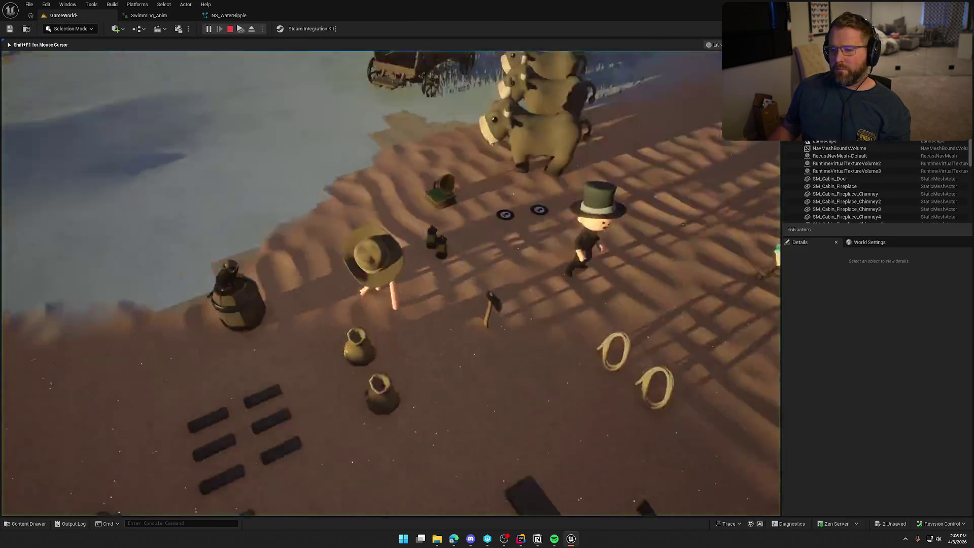
pyautogui.press('w')
pyautogui.press('w')
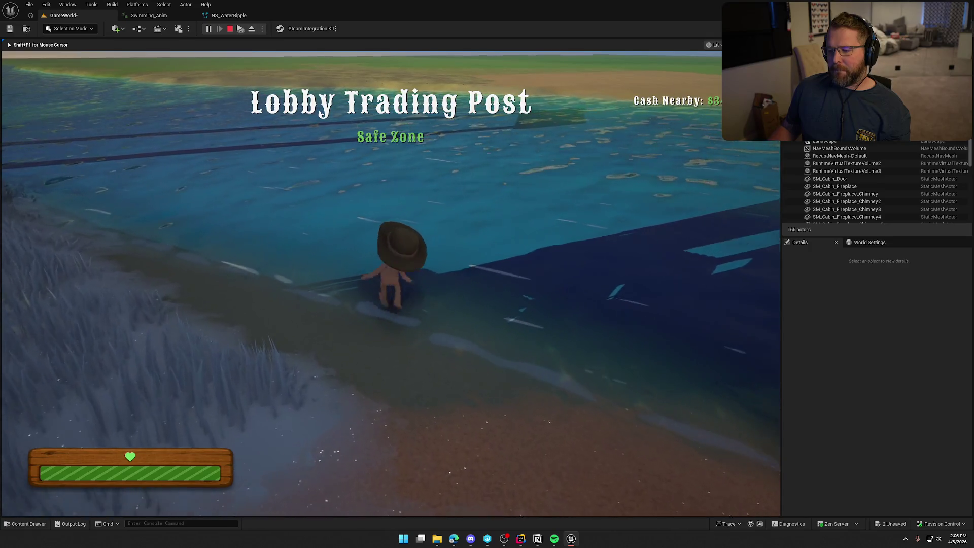
pyautogui.press('w')
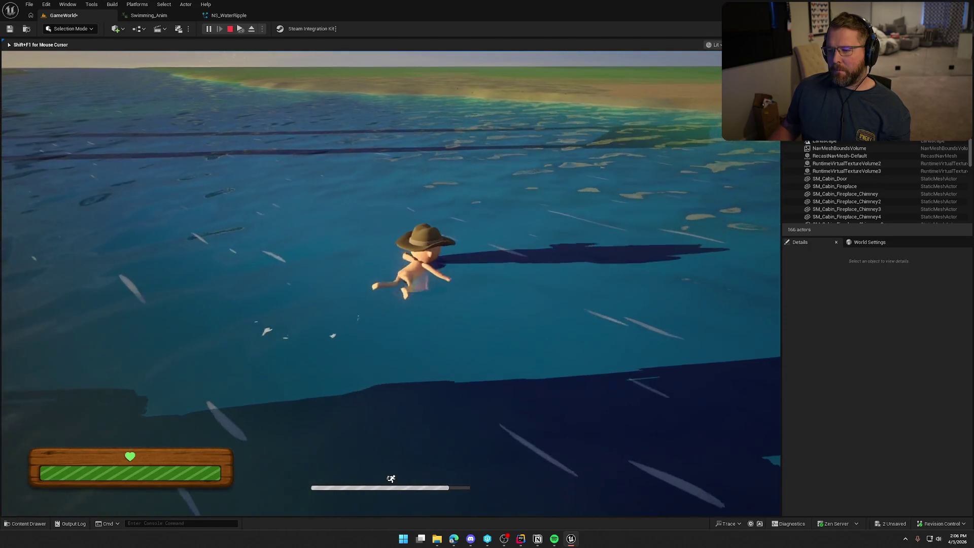
pyautogui.press('w')
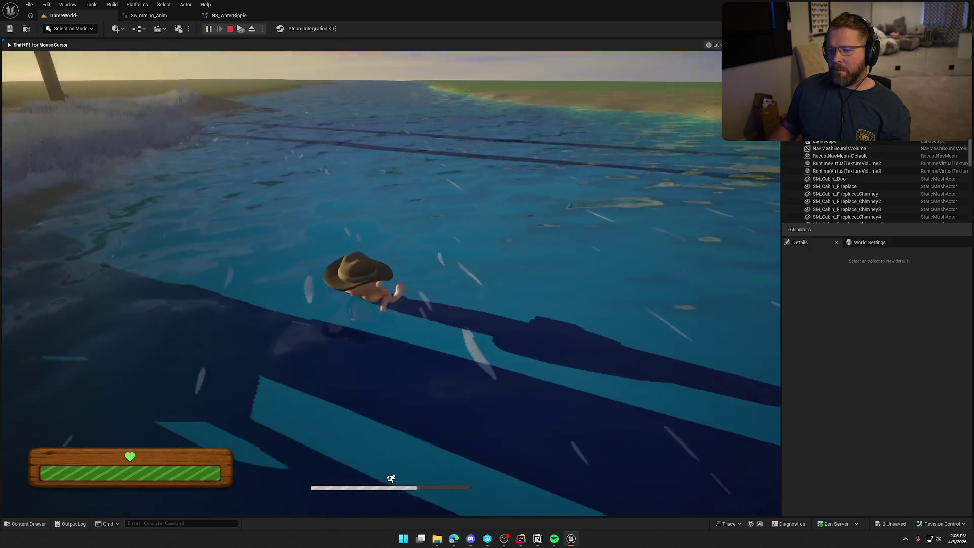
pyautogui.press('w')
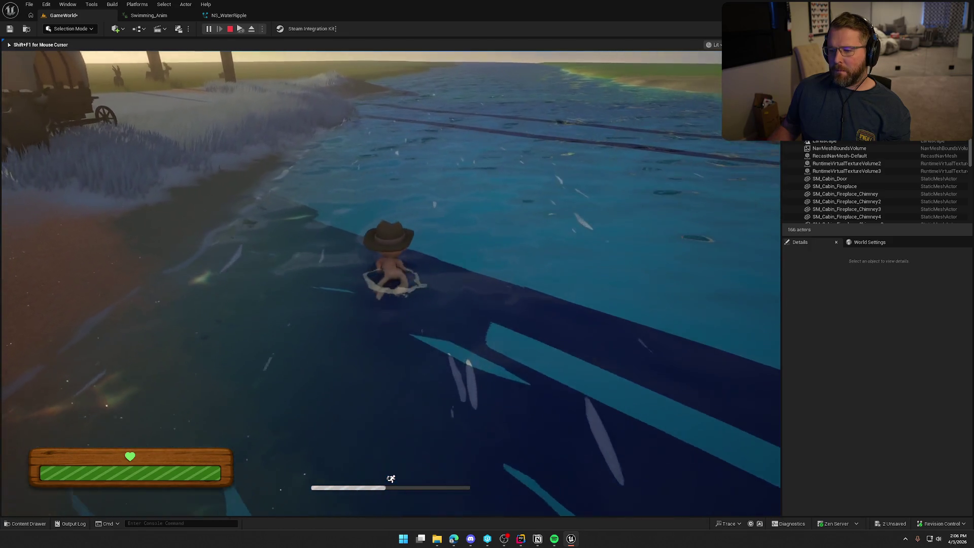
pyautogui.press('w')
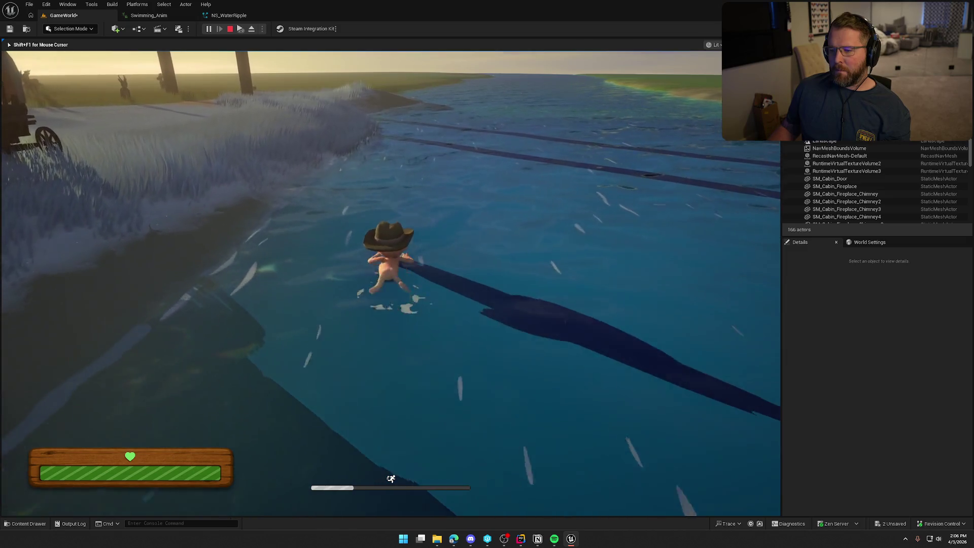
pyautogui.press('w')
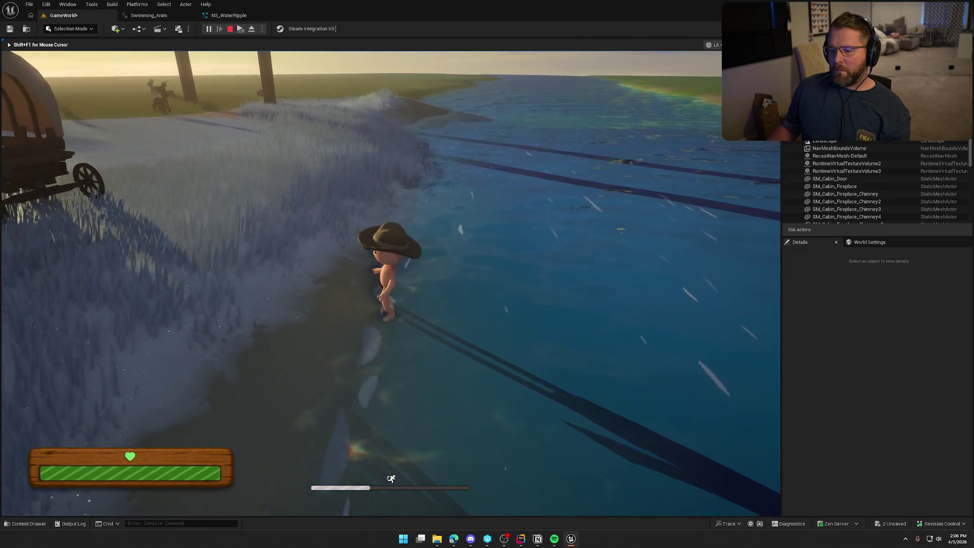
pyautogui.press('s')
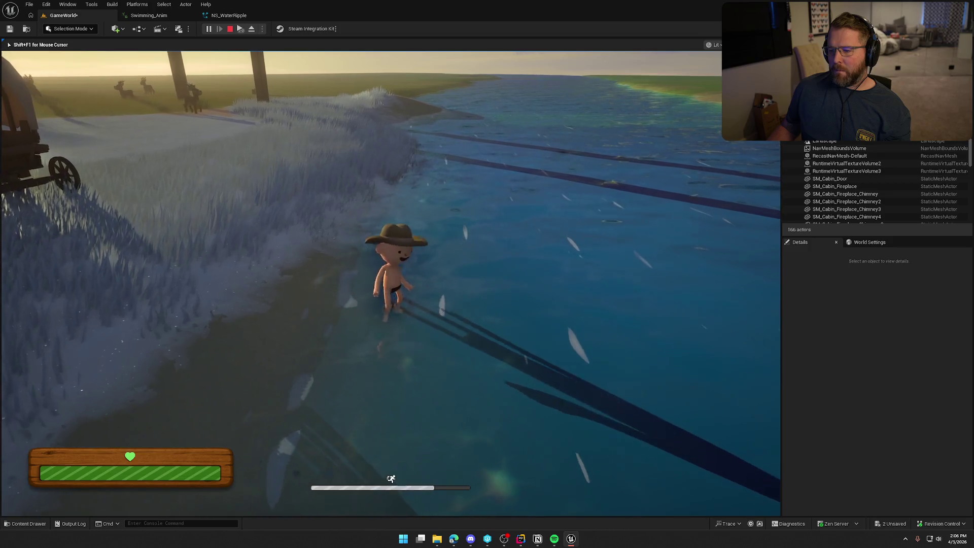
pyautogui.press('w')
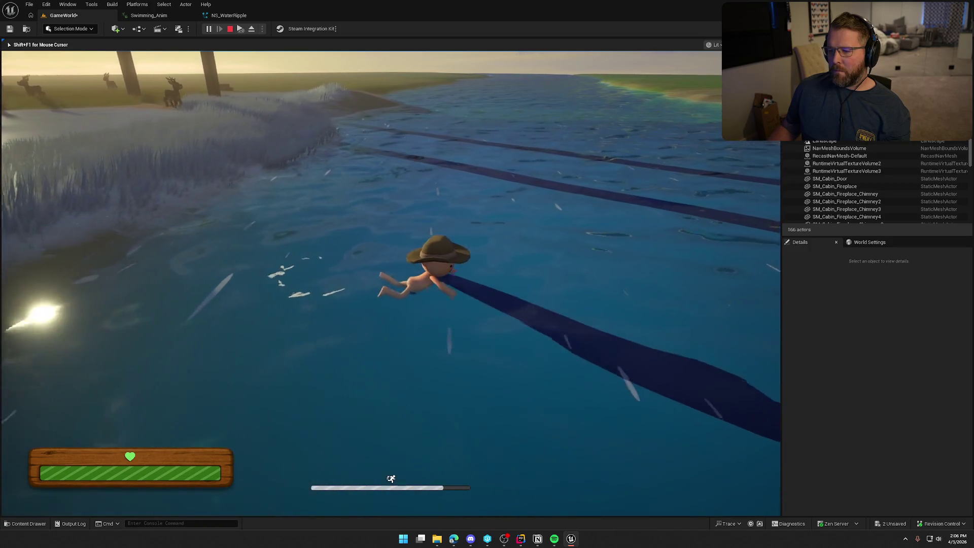
pyautogui.press('w')
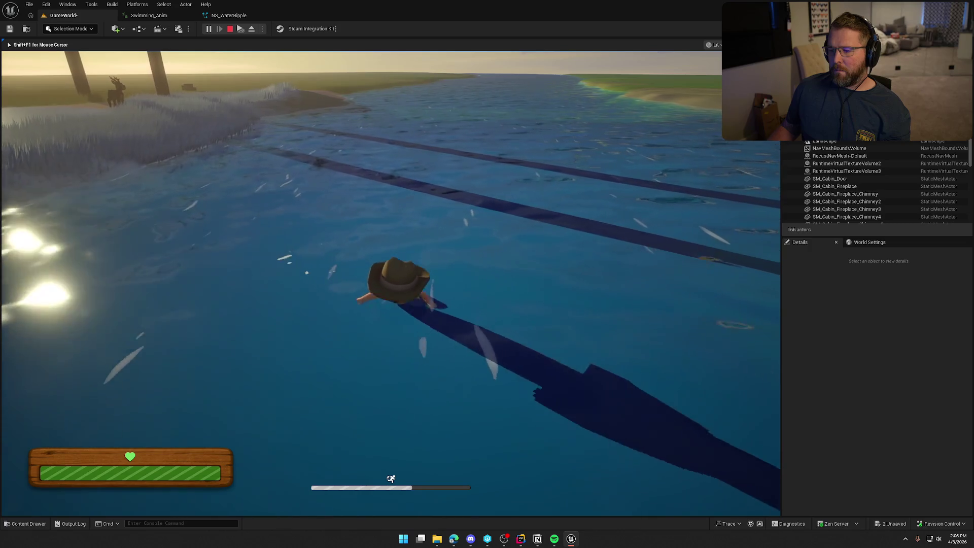
pyautogui.press('w')
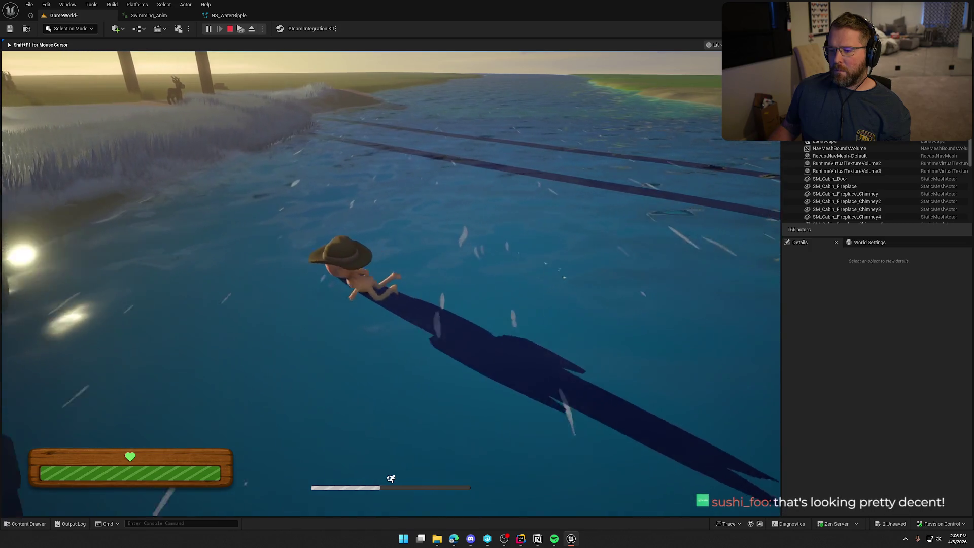
pyautogui.press('w')
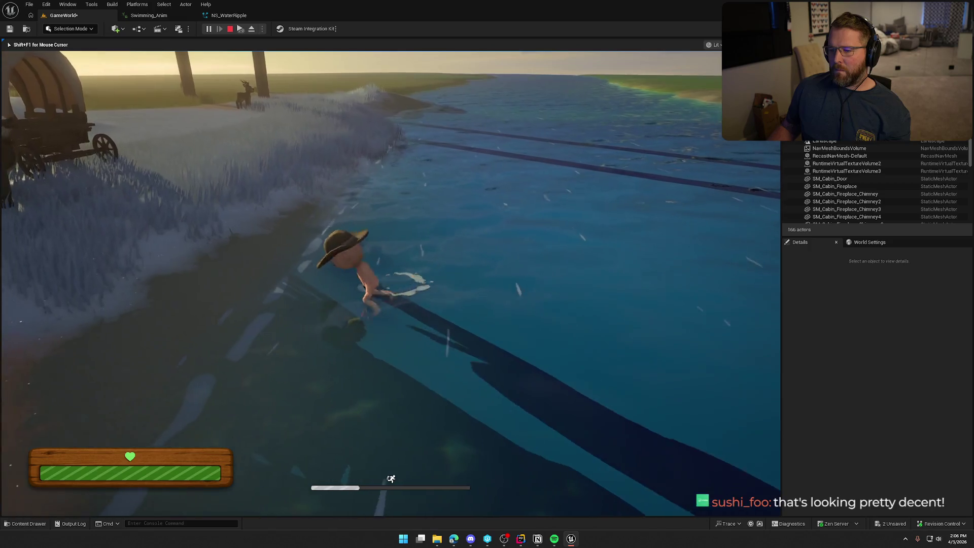
pyautogui.hotkey('shift', 'F1')
pyautogui.click(242, 15)
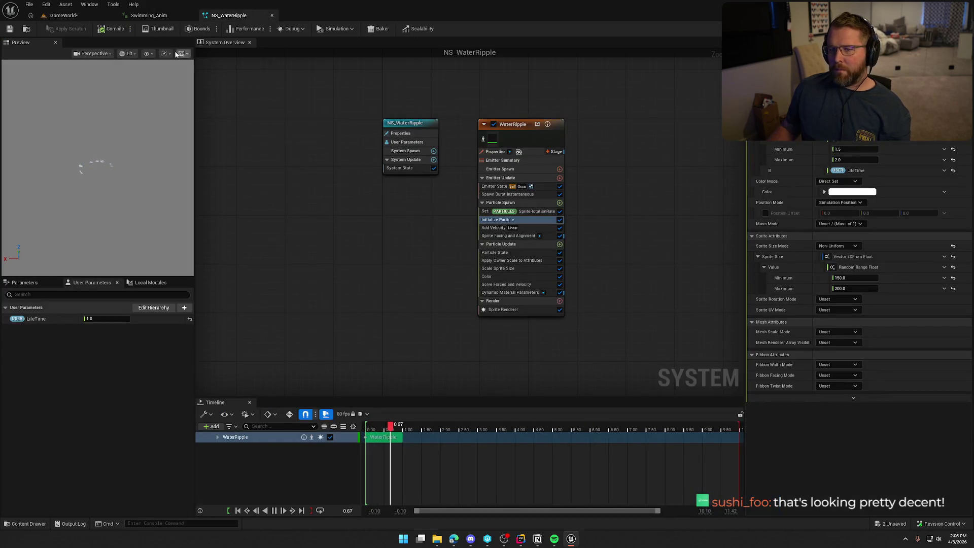
# Swap the first NS_WaterRipple notify in Swimming_Anim to NS_WaterRipple_v2
pyautogui.click(159, 17)
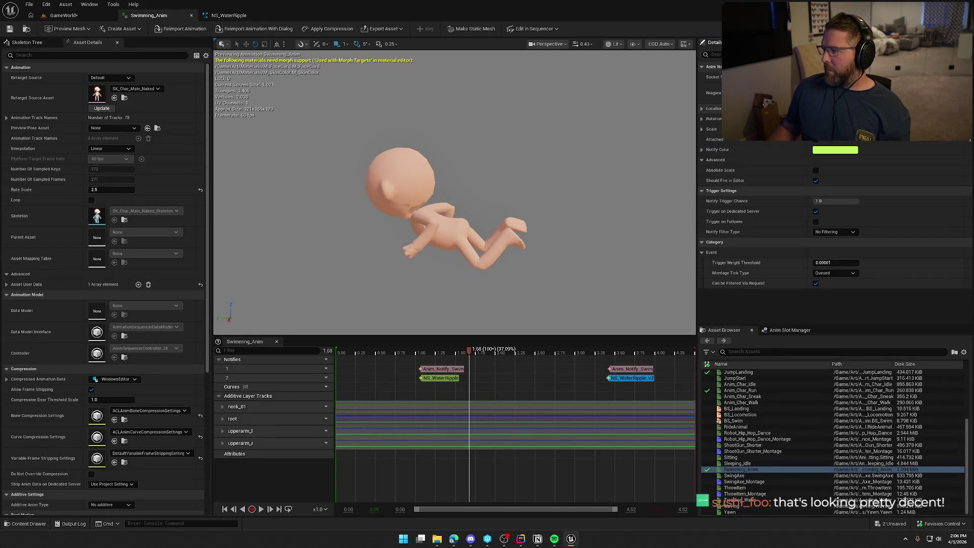
pyautogui.click(440, 378)
pyautogui.click(862, 93)
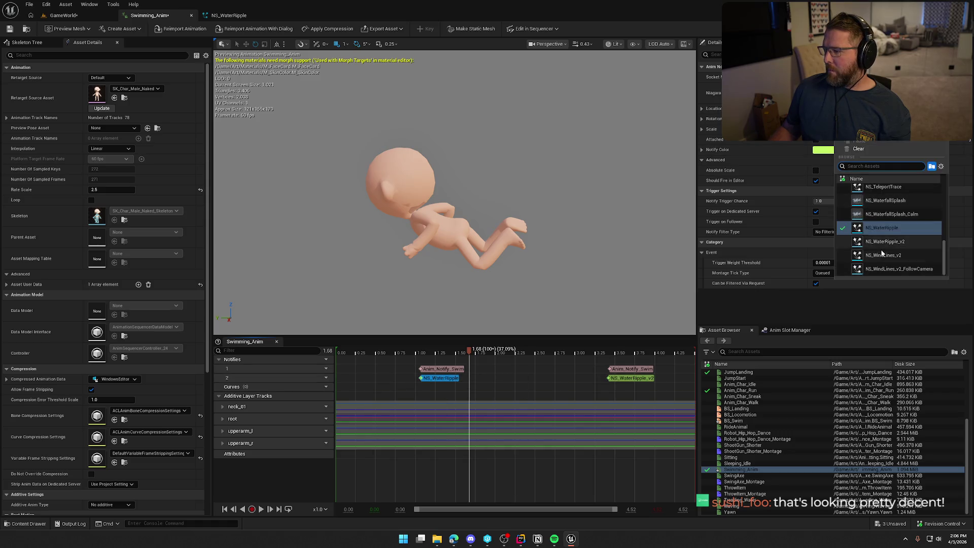
pyautogui.click(895, 242)
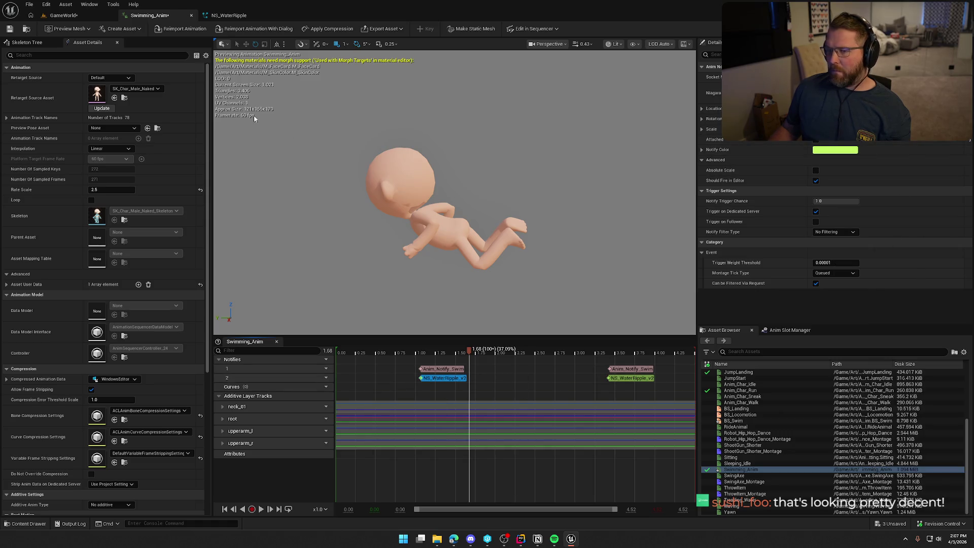
# Play in GameWorld, swim into the water turning left to see ripples, then return to NS_WaterRipple
pyautogui.click(57, 17)
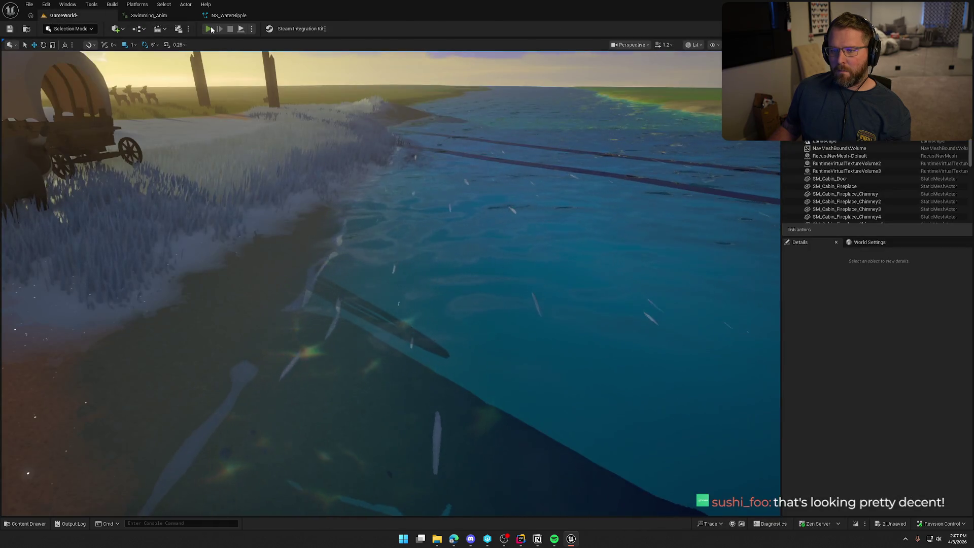
pyautogui.press('w')
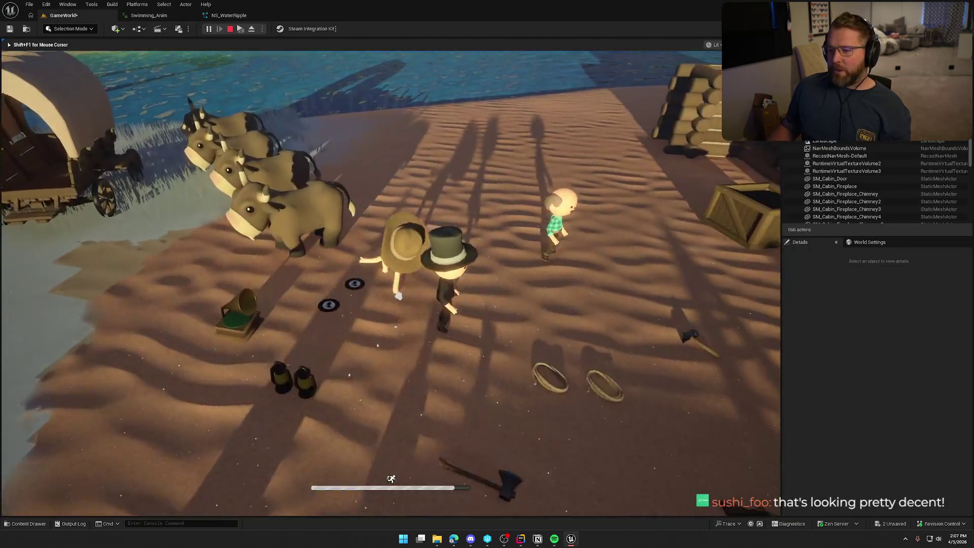
pyautogui.press('w')
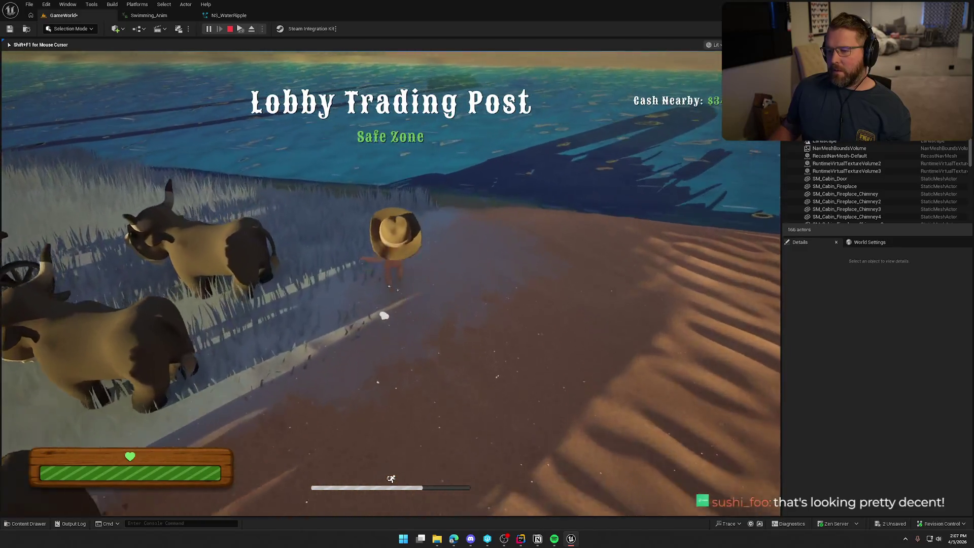
pyautogui.press('w')
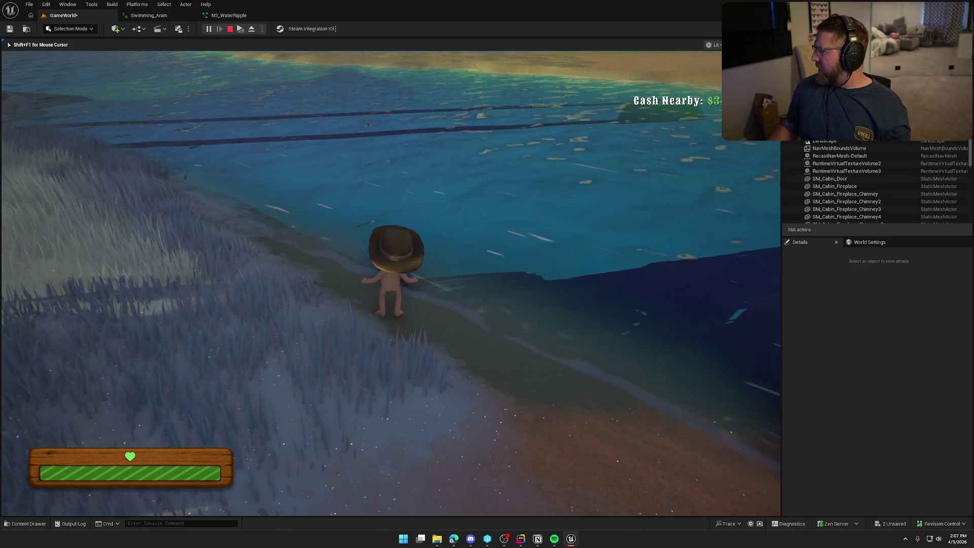
pyautogui.press('d')
pyautogui.press('w')
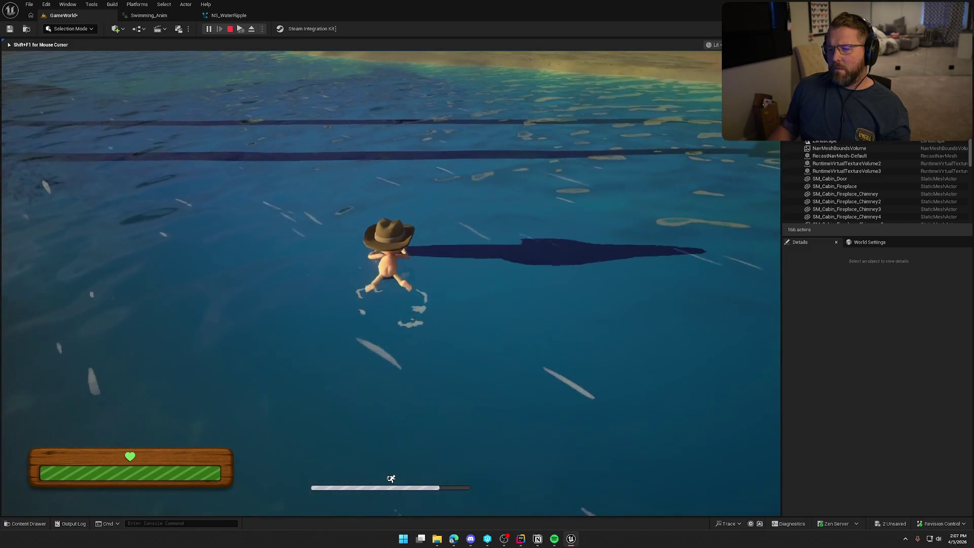
pyautogui.press('a')
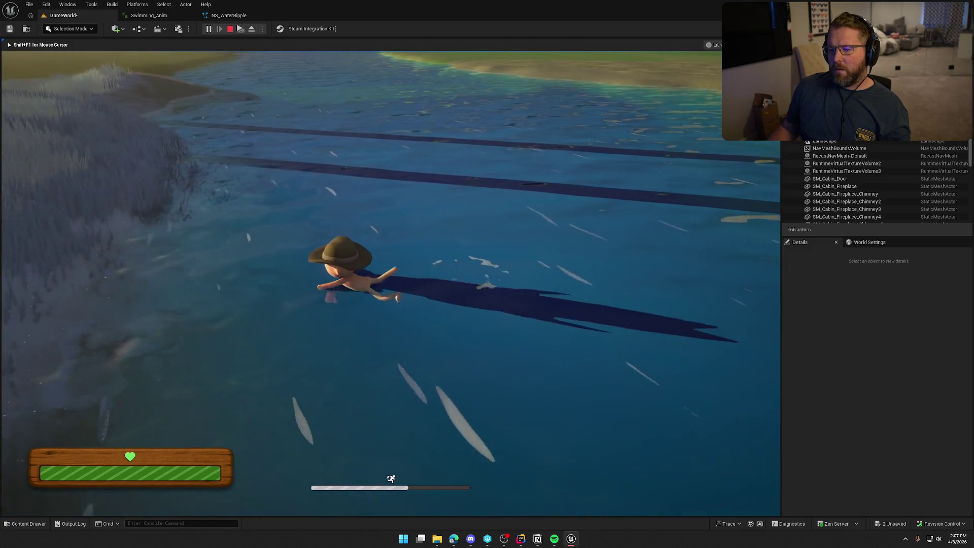
pyautogui.press('Escape')
pyautogui.click(229, 15)
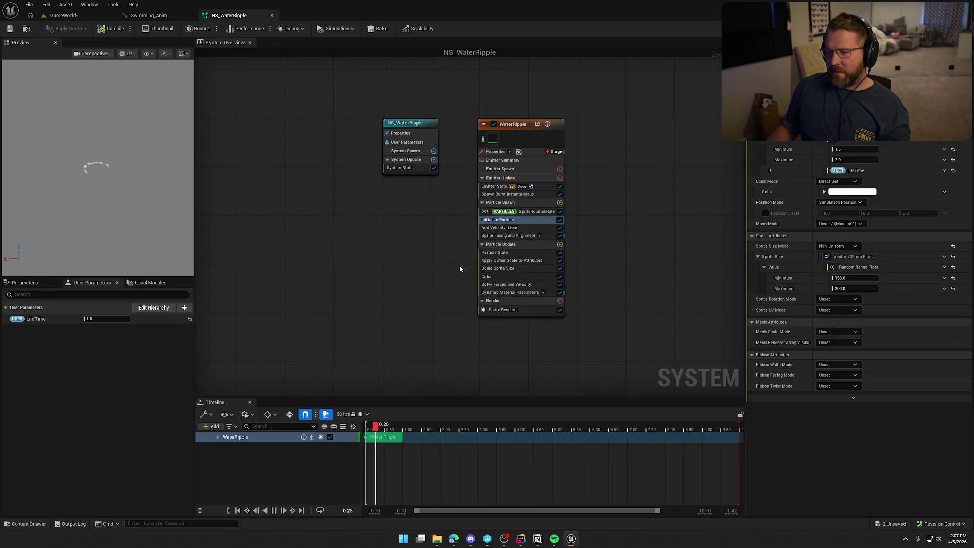
# Close NS_WaterRipple and select the left NS_WaterRipple_v2 notify in Swimming_Anim
pyautogui.click(272, 16)
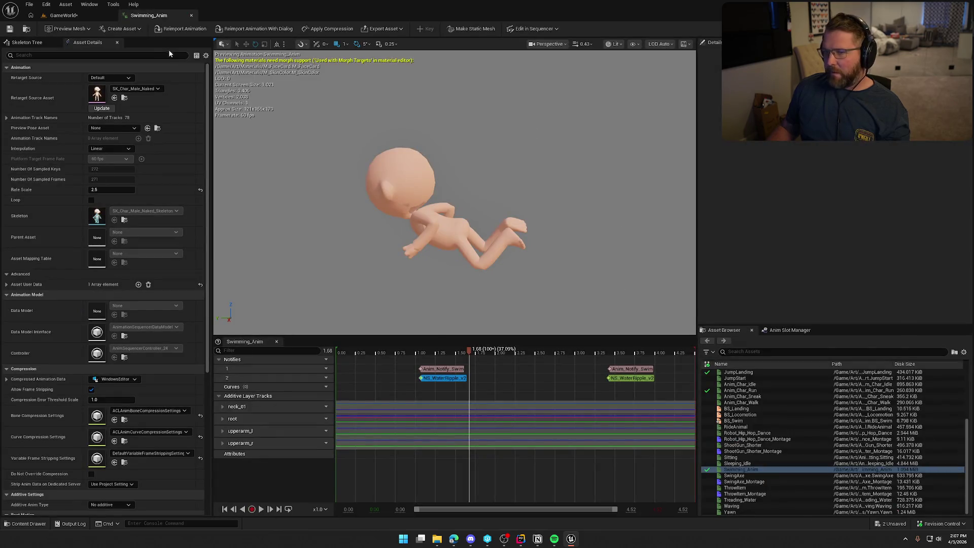
pyautogui.click(452, 380)
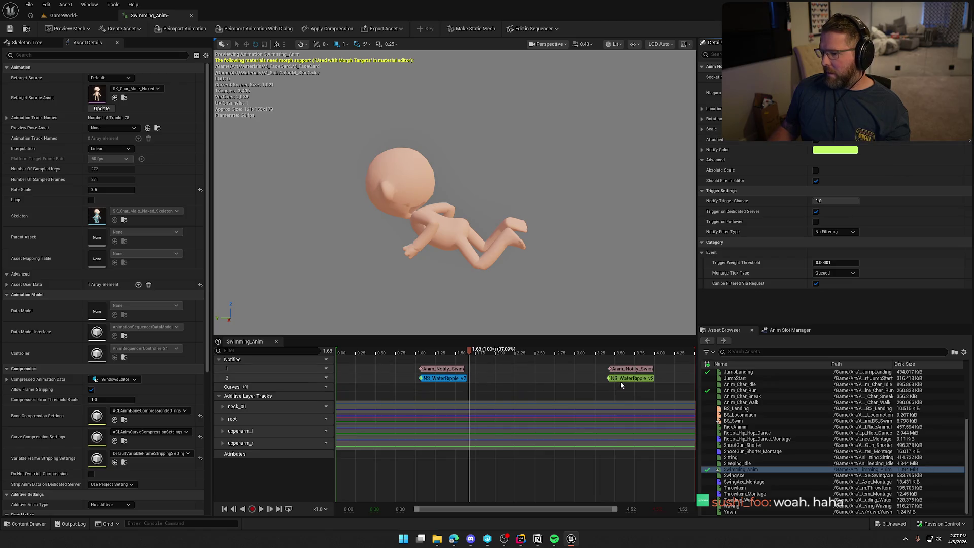
pyautogui.click(453, 379)
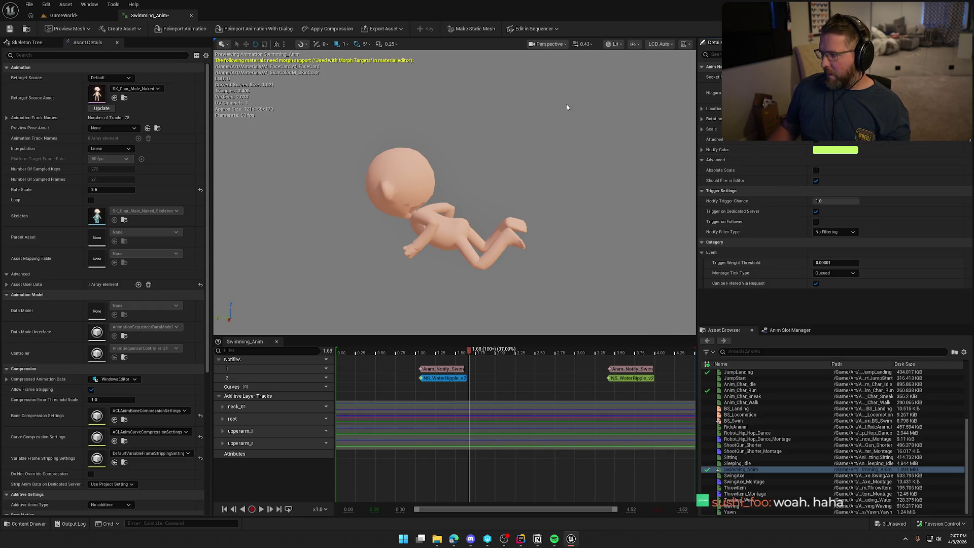
# Swim the character into the water and back onto the grass, stop playing, and close Swimming_Anim
pyautogui.click(53, 15)
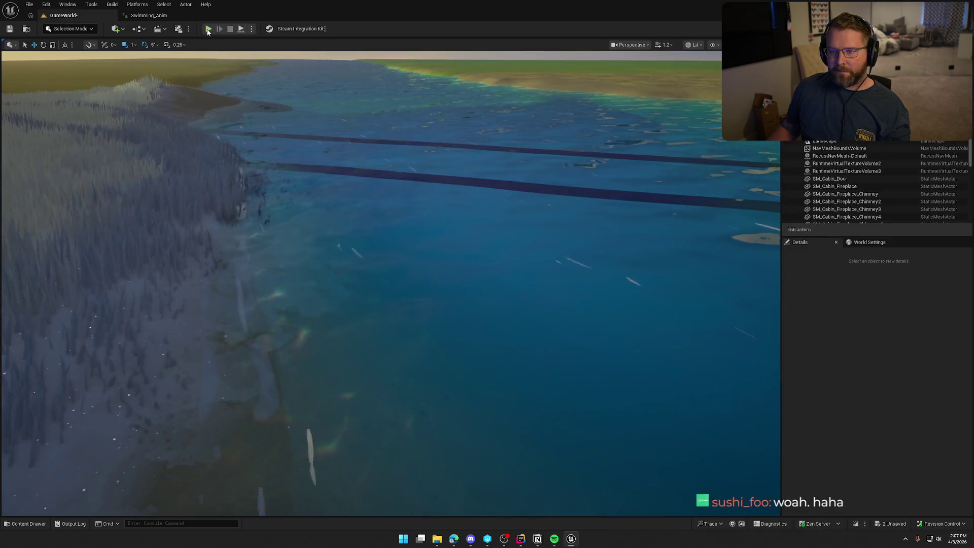
pyautogui.press('w')
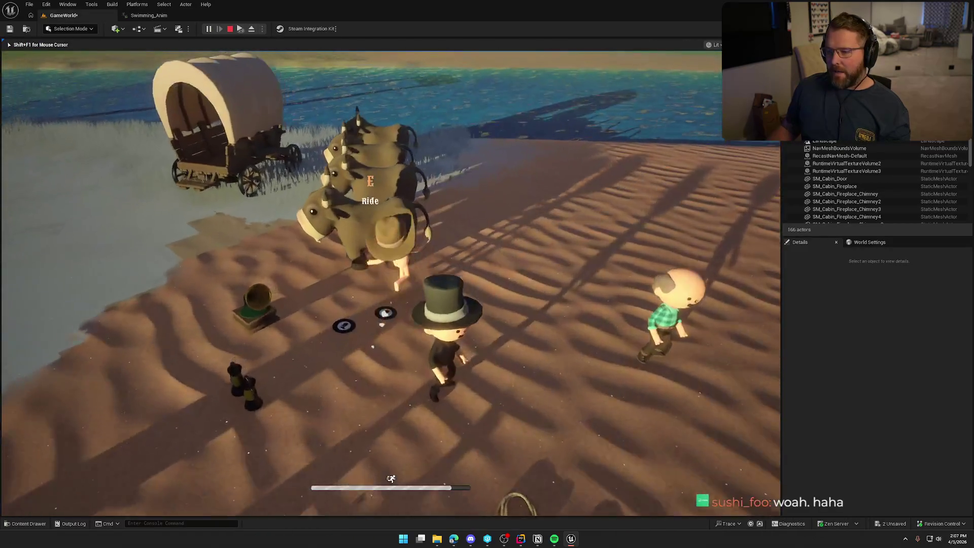
pyautogui.press('w')
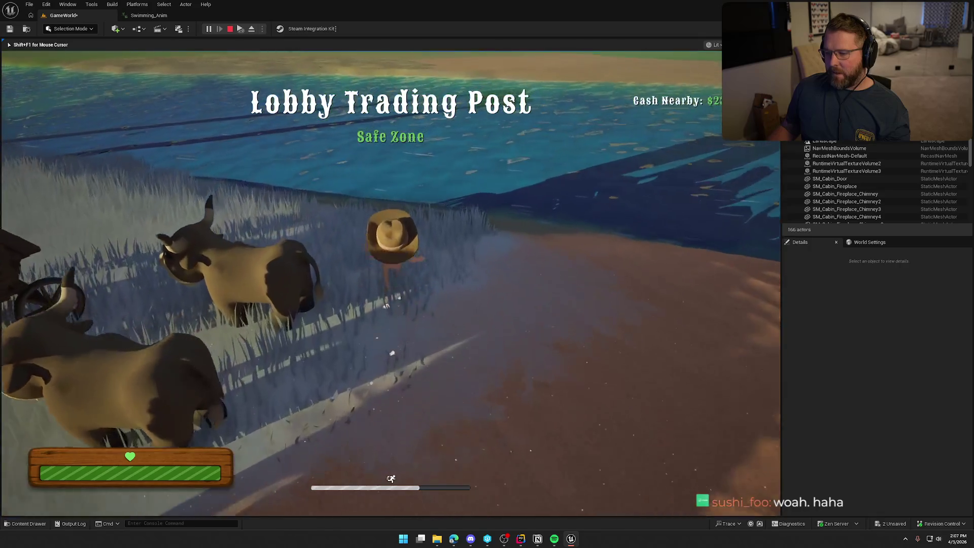
pyautogui.press('w')
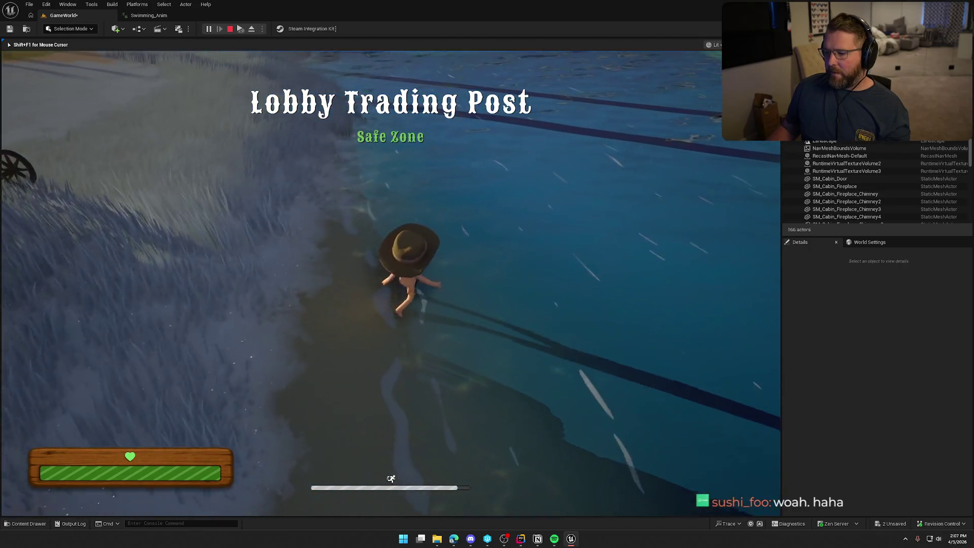
pyautogui.press('w')
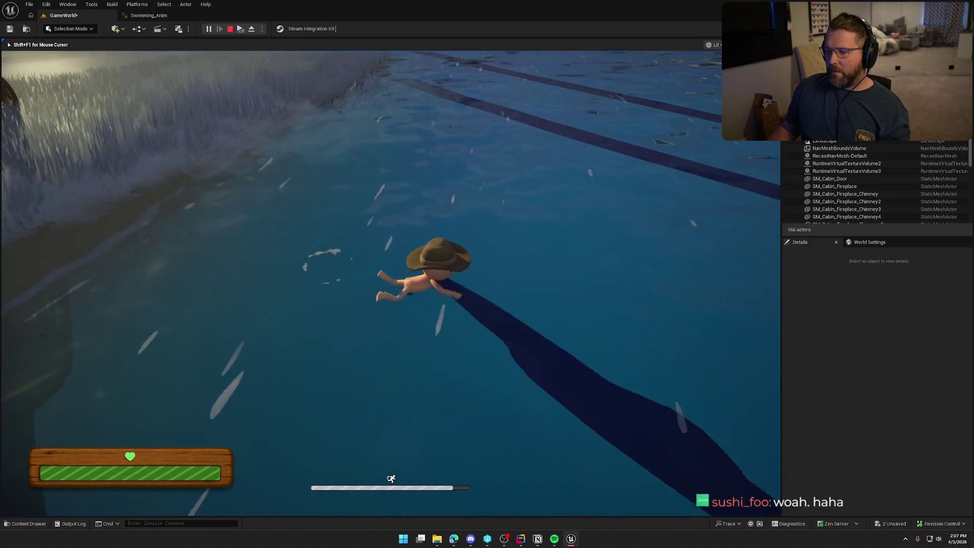
pyautogui.press('w')
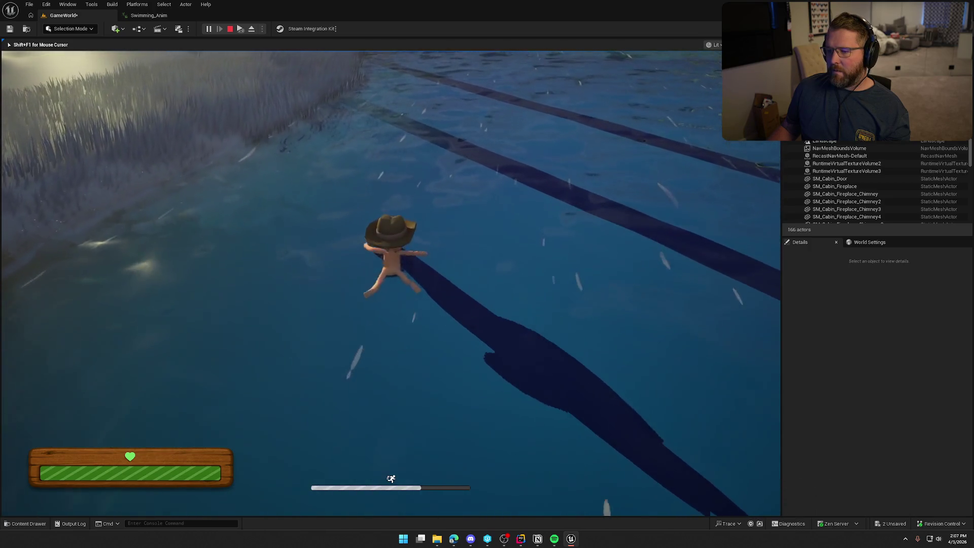
pyautogui.press('w')
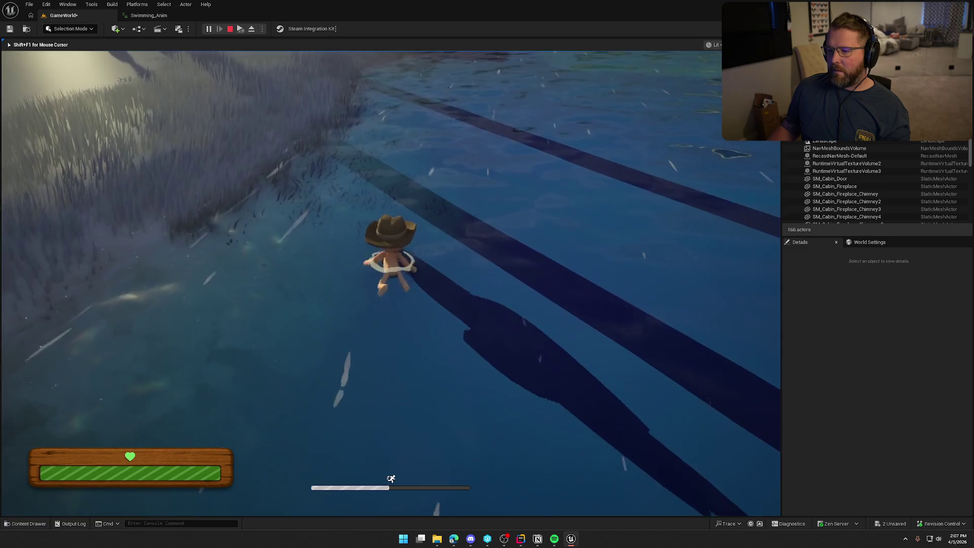
pyautogui.press('w')
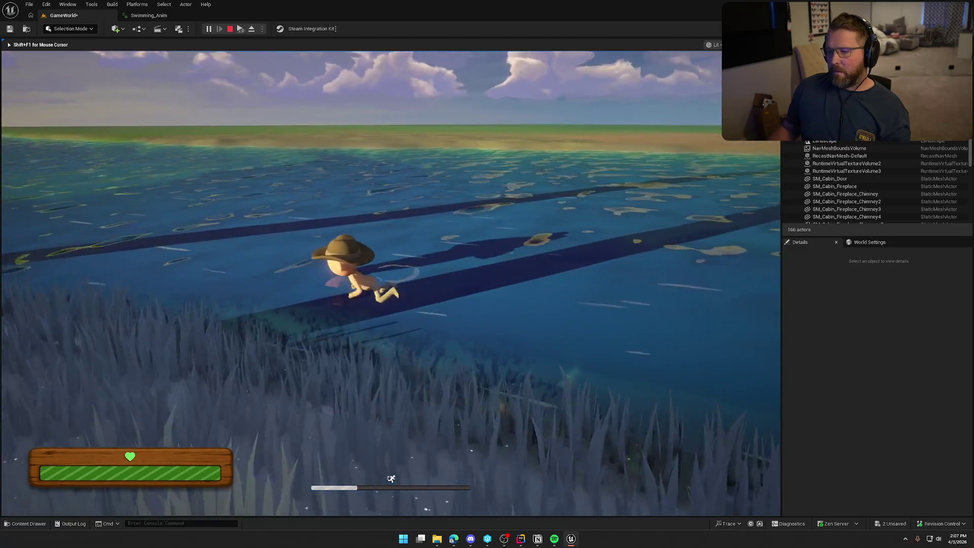
pyautogui.press('w')
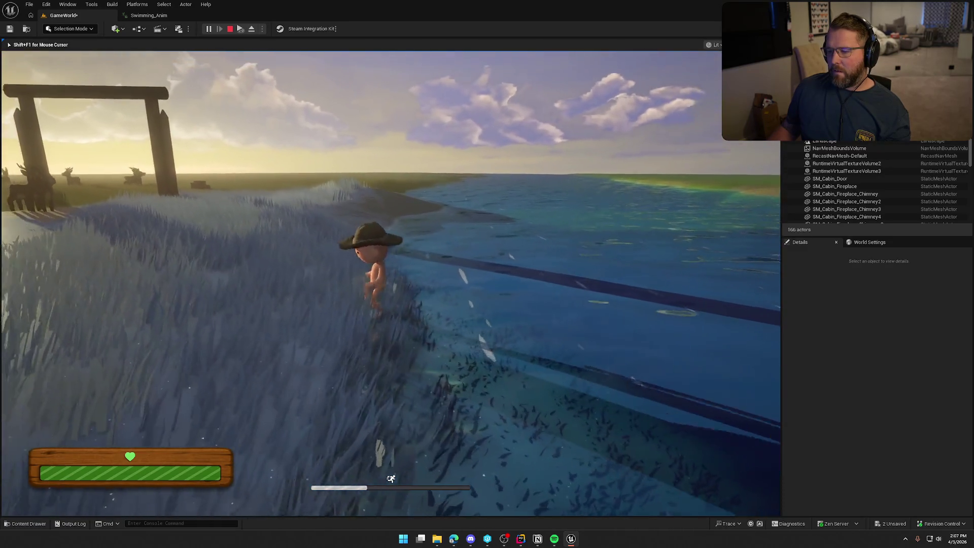
pyautogui.press('w')
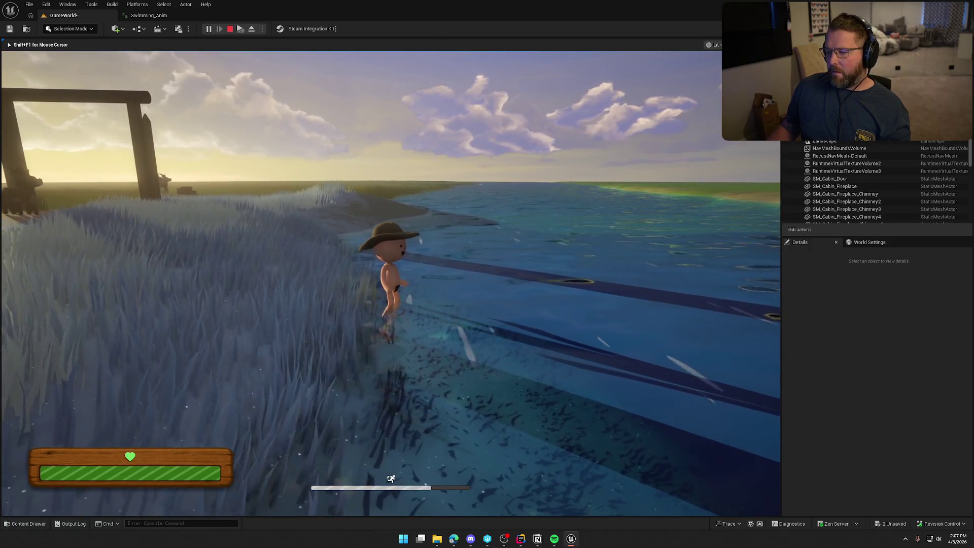
pyautogui.press('w')
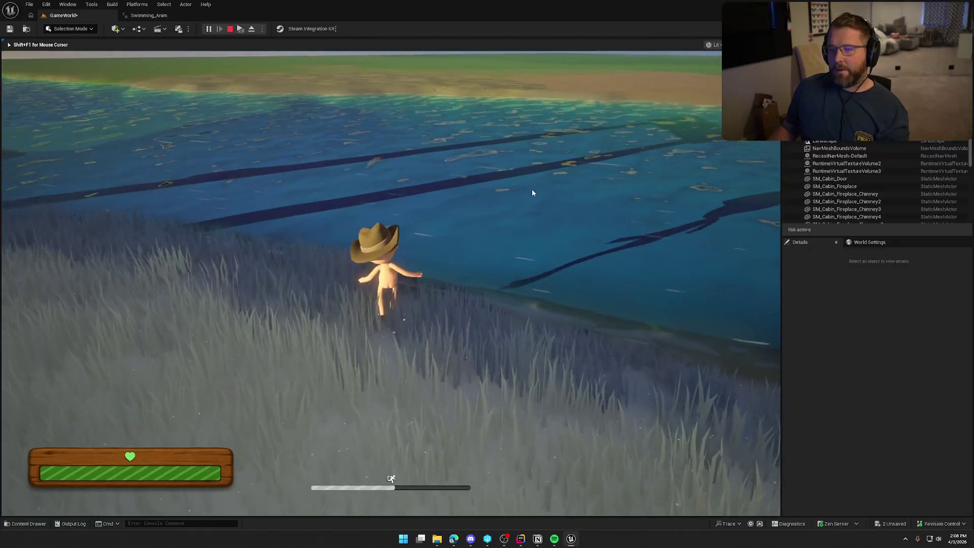
pyautogui.press('Escape')
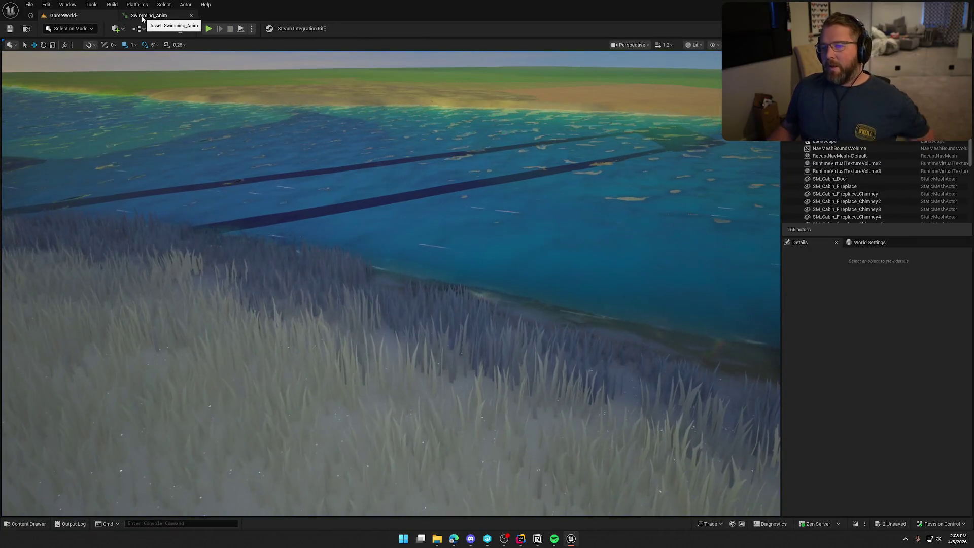
pyautogui.middleClick(142, 16)
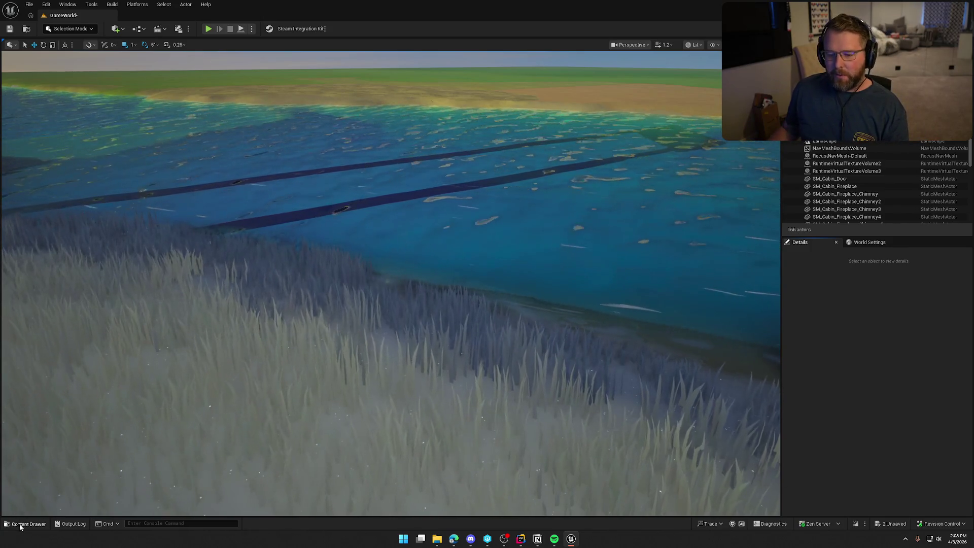
# Search the SoStylized folder's assets for 'ripple'
pyautogui.hotkey('ctrl', 'space')
pyautogui.click(33, 456)
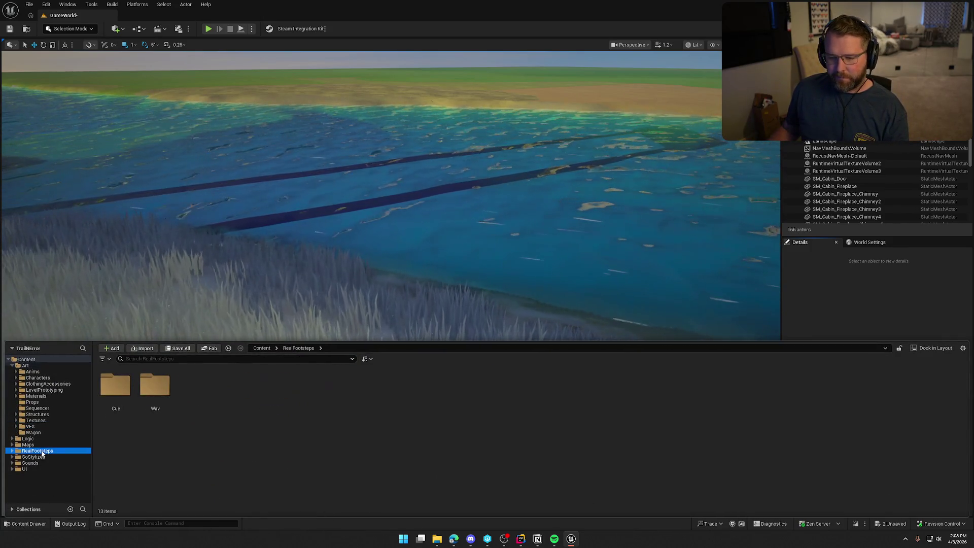
pyautogui.click(176, 360)
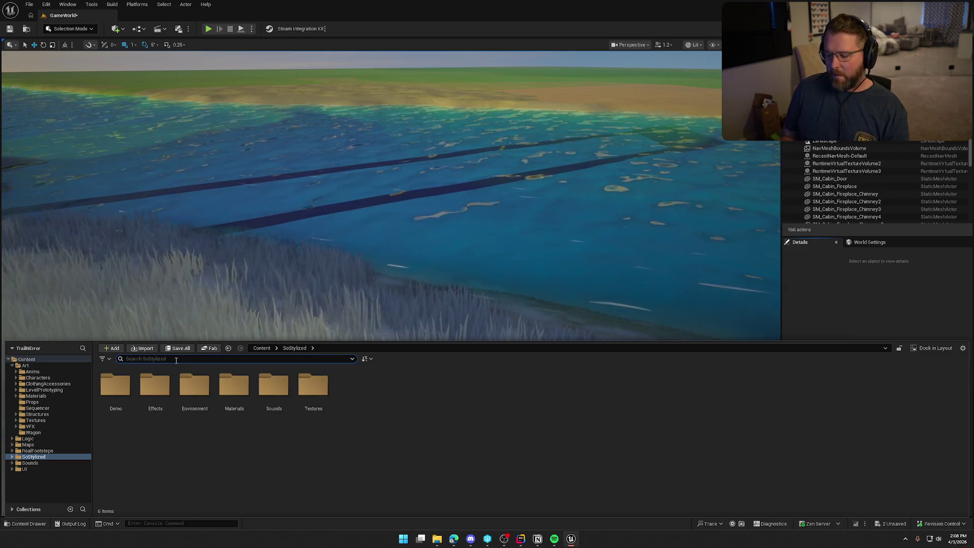
pyautogui.write('ripple')
# Duplicate NS_WaterRipple_v2 as NS_WaterRipple_v3 and open it for editing
pyautogui.click(194, 426)
pyautogui.hotkey('ctrl', 'd')
pyautogui.press('End')
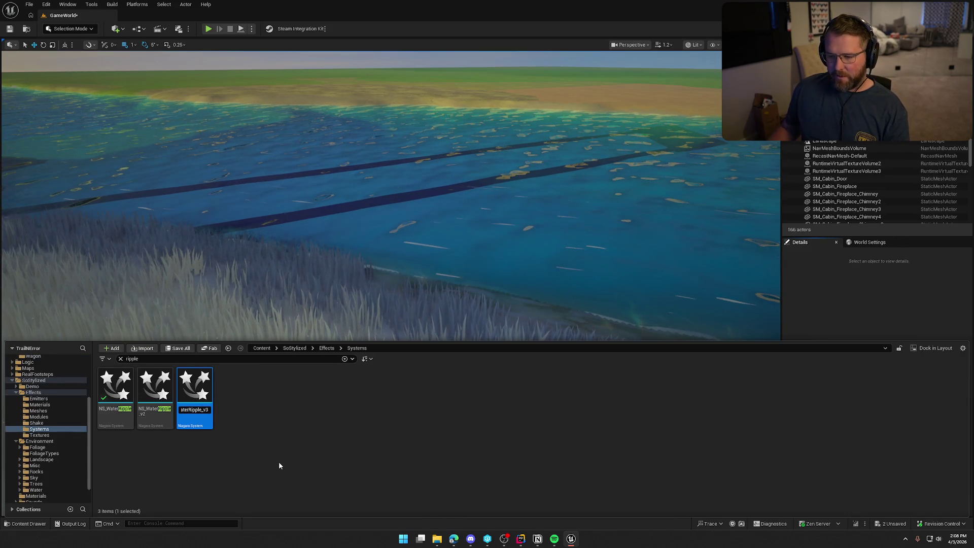
pyautogui.press('Return')
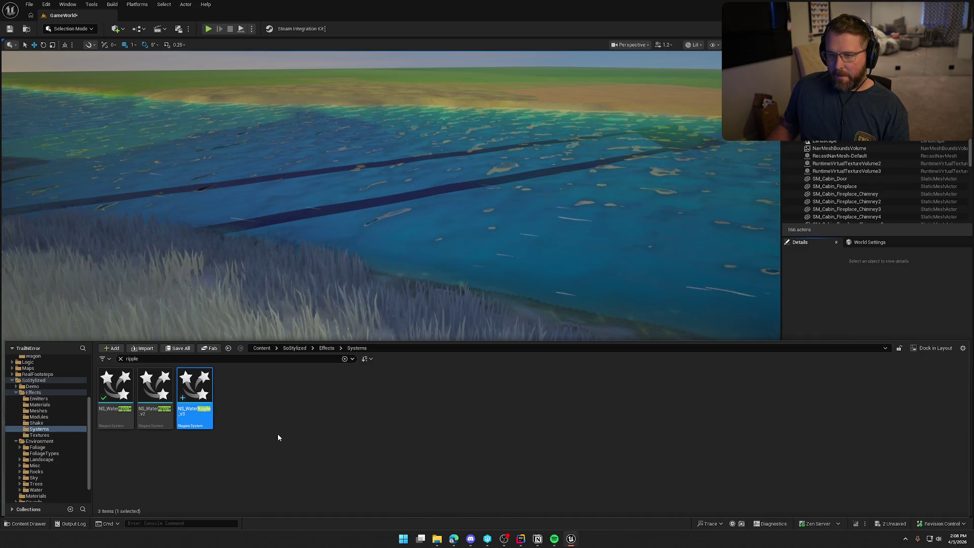
pyautogui.press('Return')
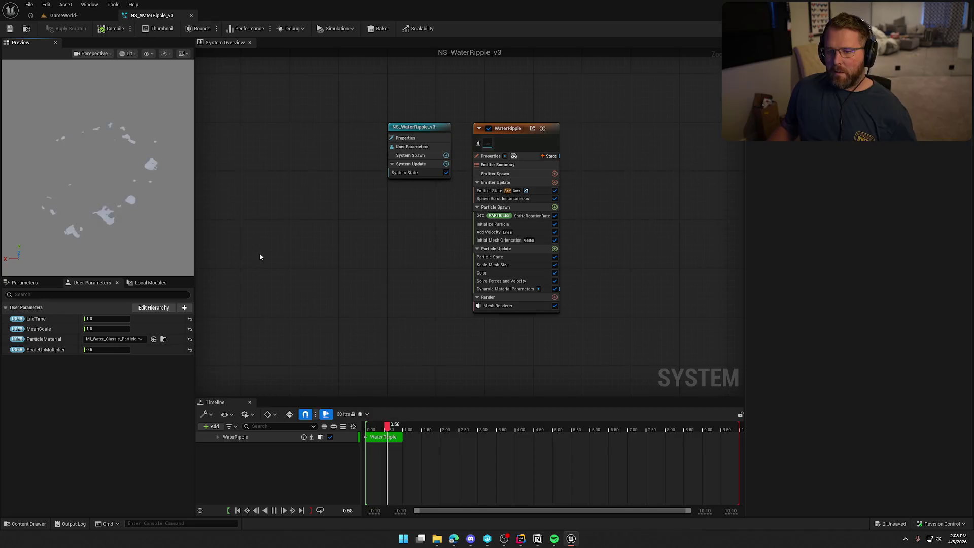
# Add a Spawn Rate module under Emitter Update and delete Spawn Burst Instantaneous
pyautogui.click(494, 198)
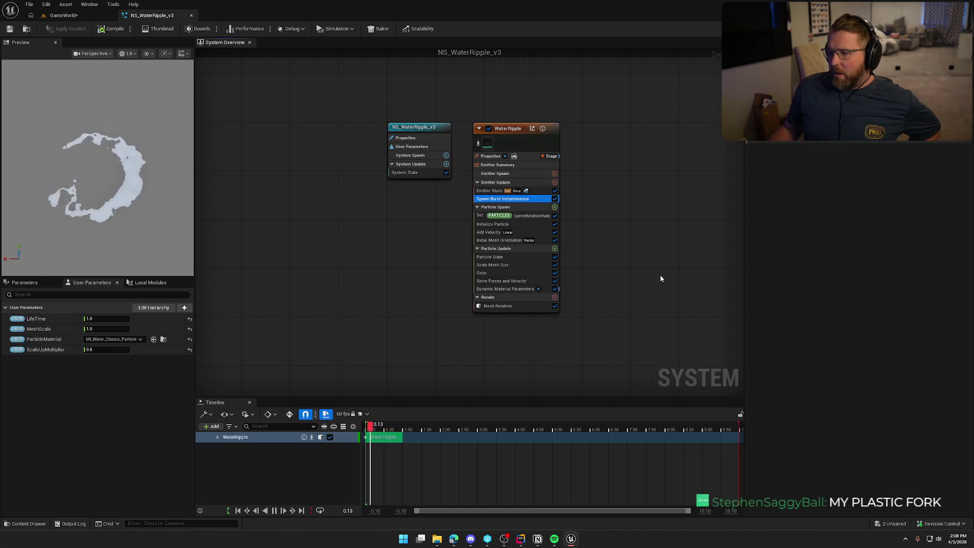
pyautogui.click(554, 182)
pyautogui.write('spawn rat')
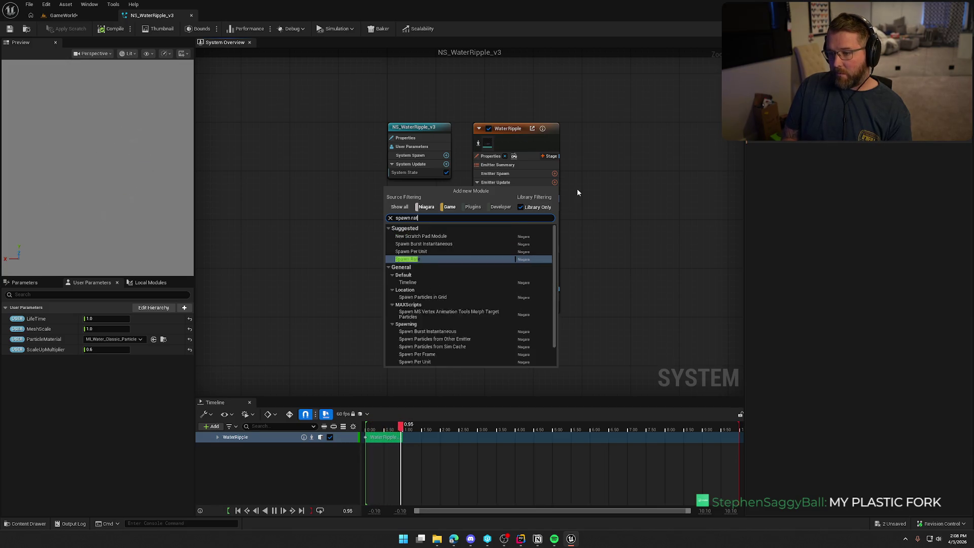
pyautogui.press('Return')
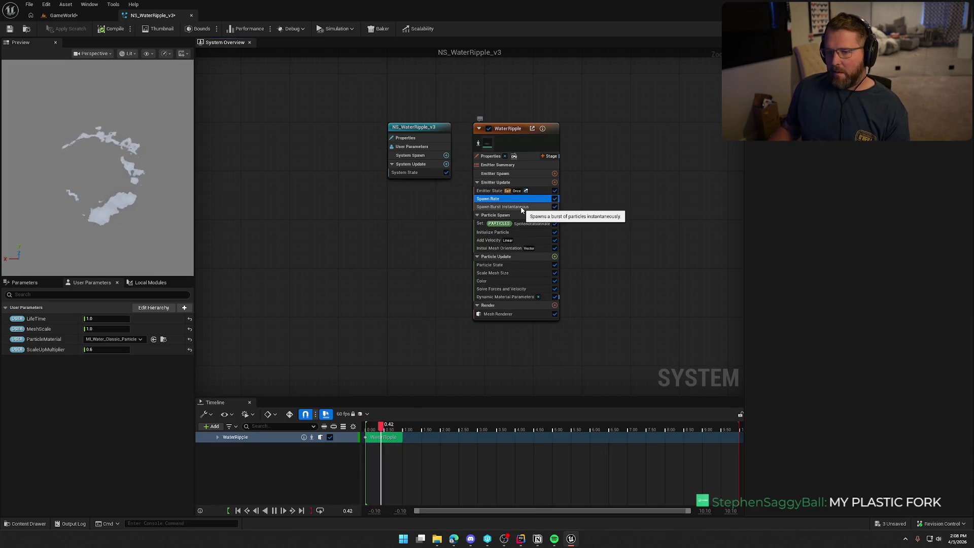
pyautogui.click(522, 207)
pyautogui.press('Delete')
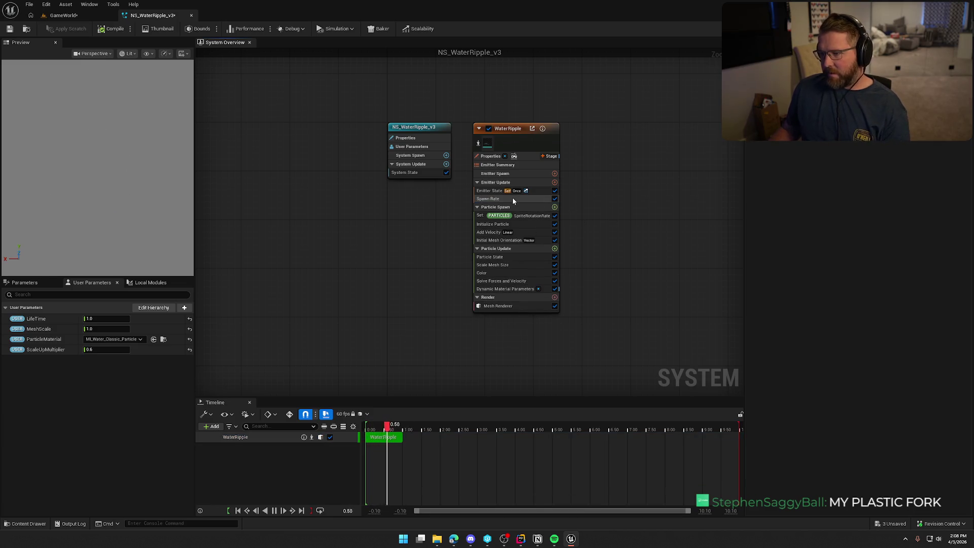
pyautogui.click(513, 199)
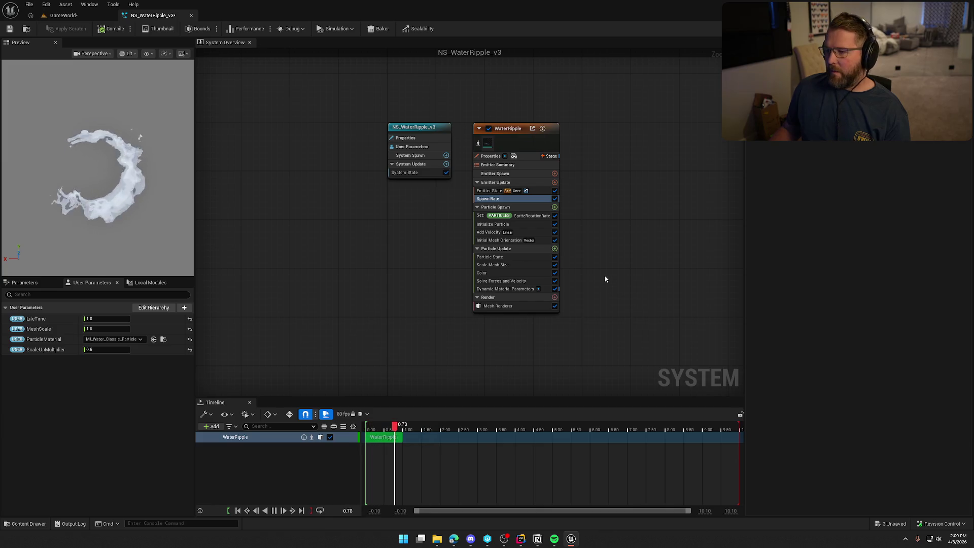
# Set the Emitter State Loop Duration Mode to Infinite
pyautogui.click(505, 225)
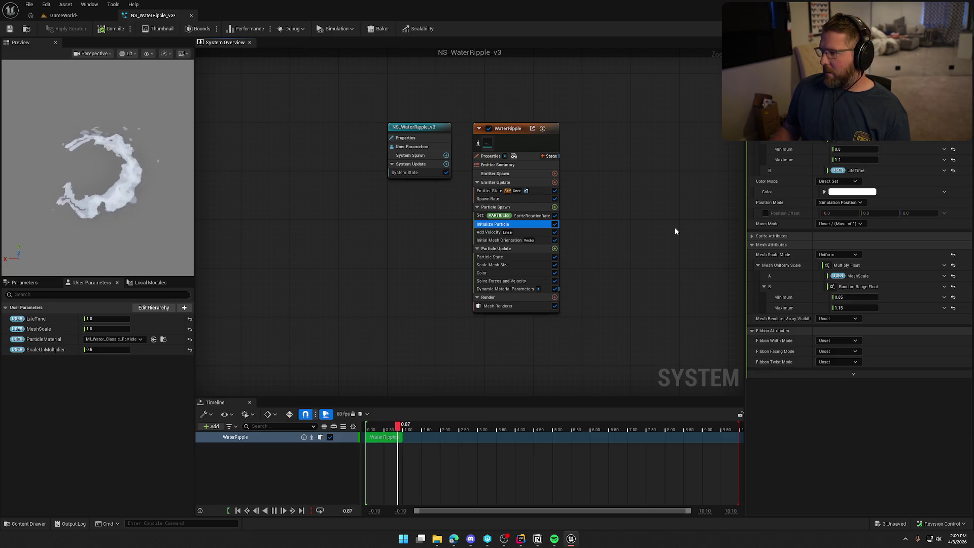
pyautogui.click(500, 192)
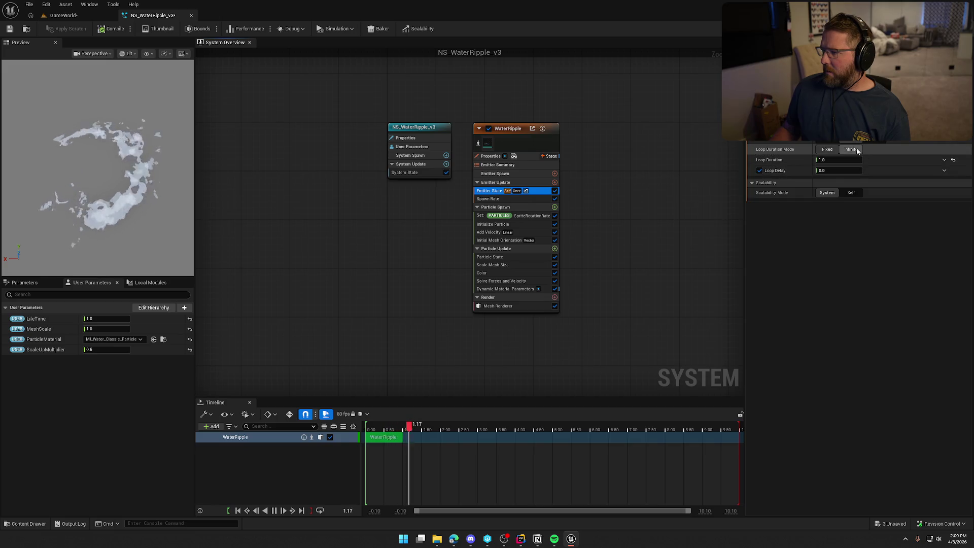
pyautogui.click(852, 150)
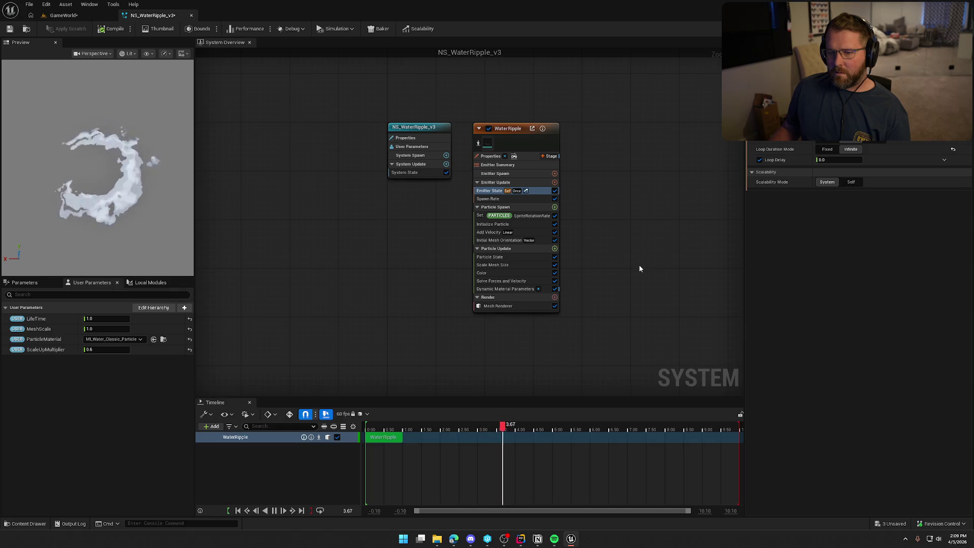
# Set Initialize Particle's random range to 1.0–2.0, then browse the Environment Water folder
pyautogui.click(502, 198)
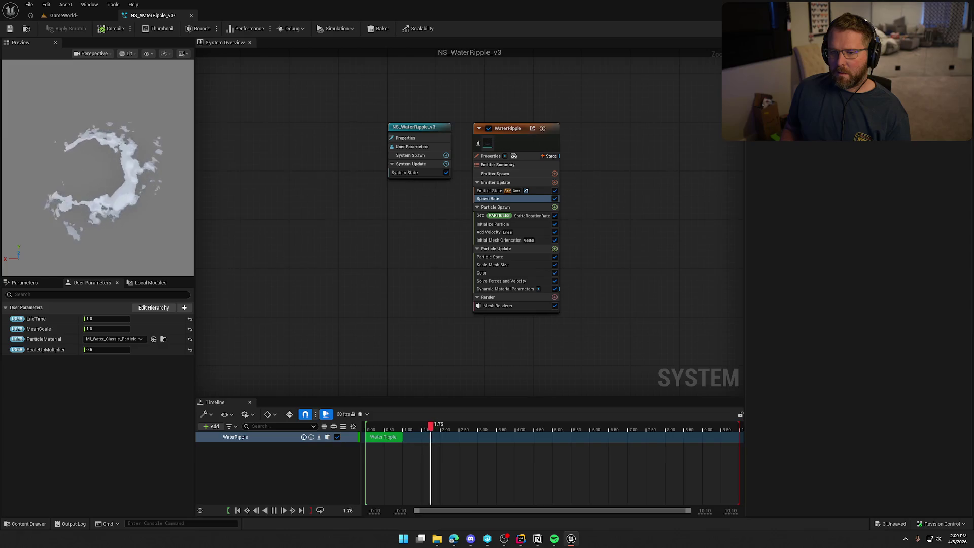
pyautogui.click(495, 224)
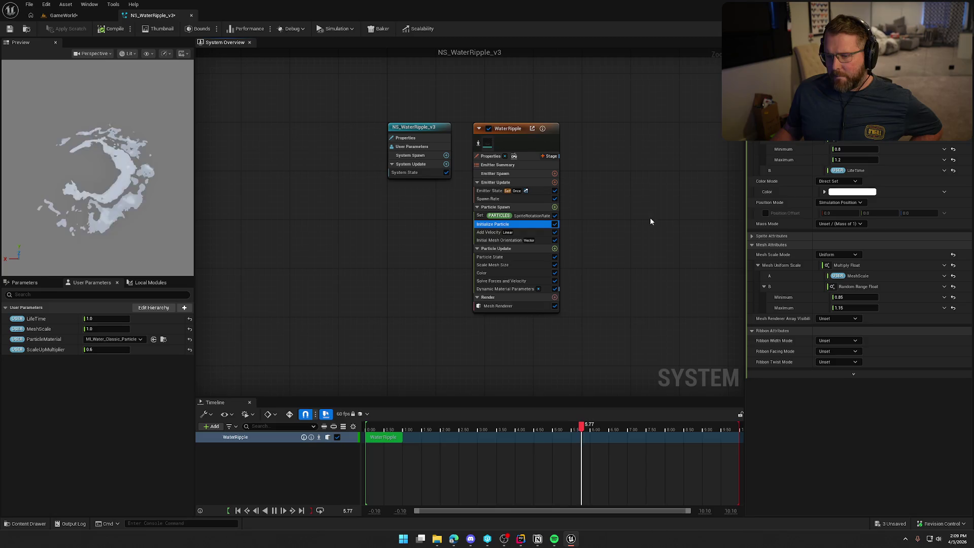
pyautogui.click(849, 149)
pyautogui.write('1')
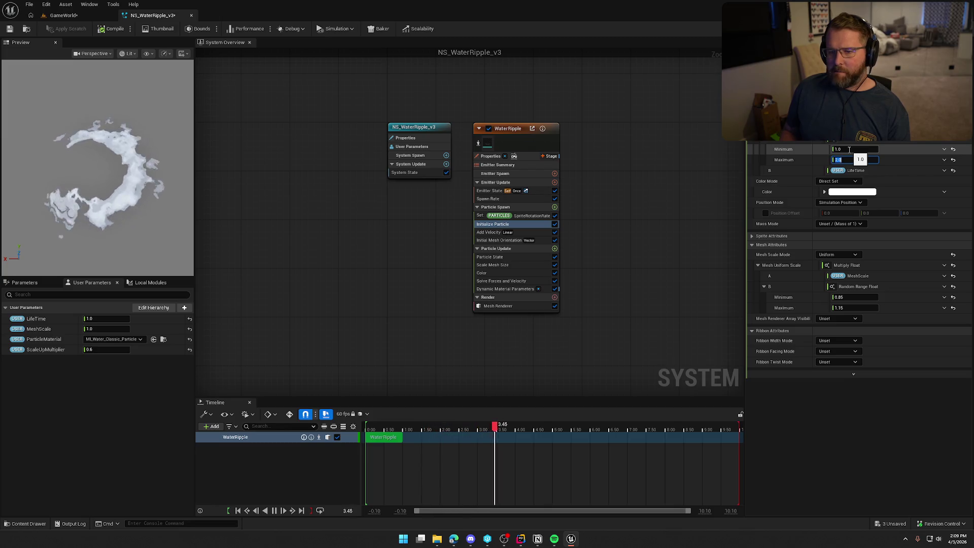
pyautogui.press('Return')
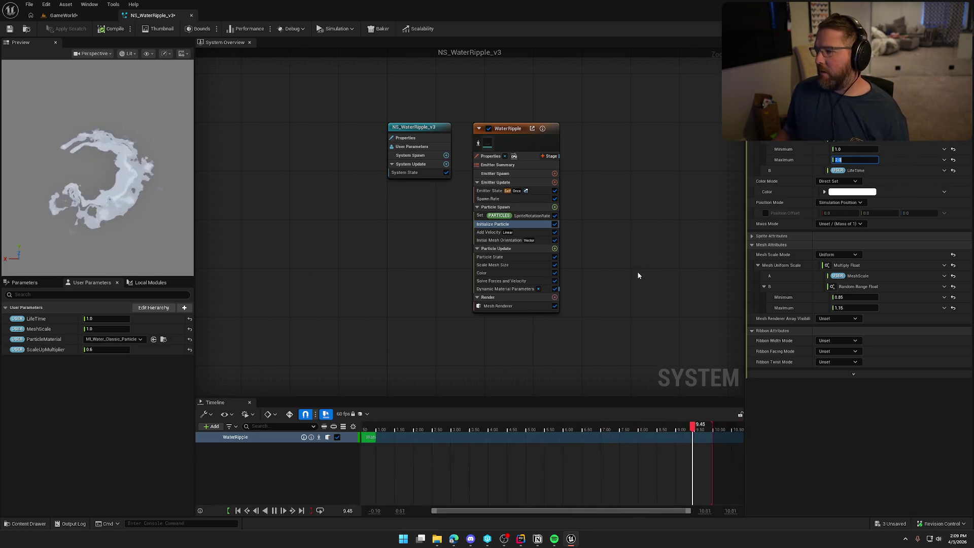
pyautogui.click(28, 30)
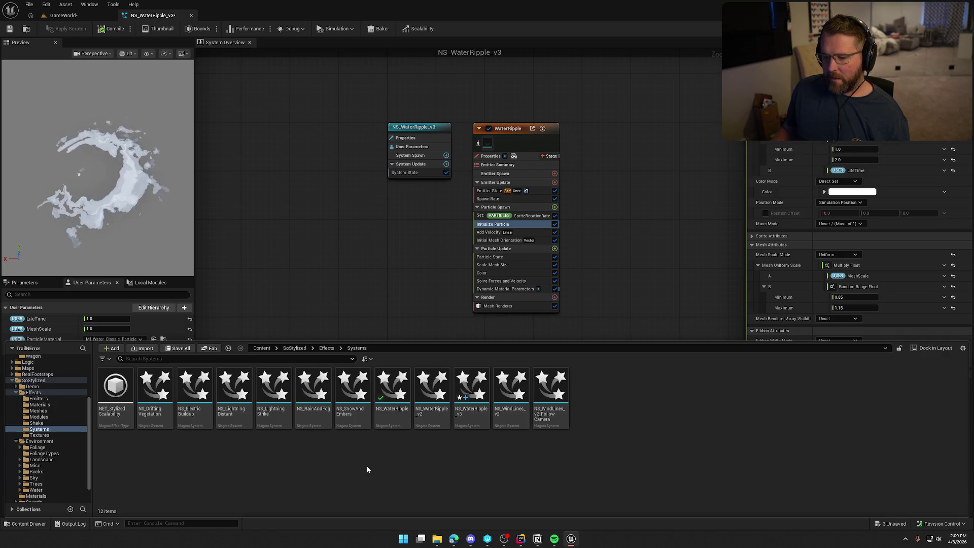
pyautogui.click(54, 488)
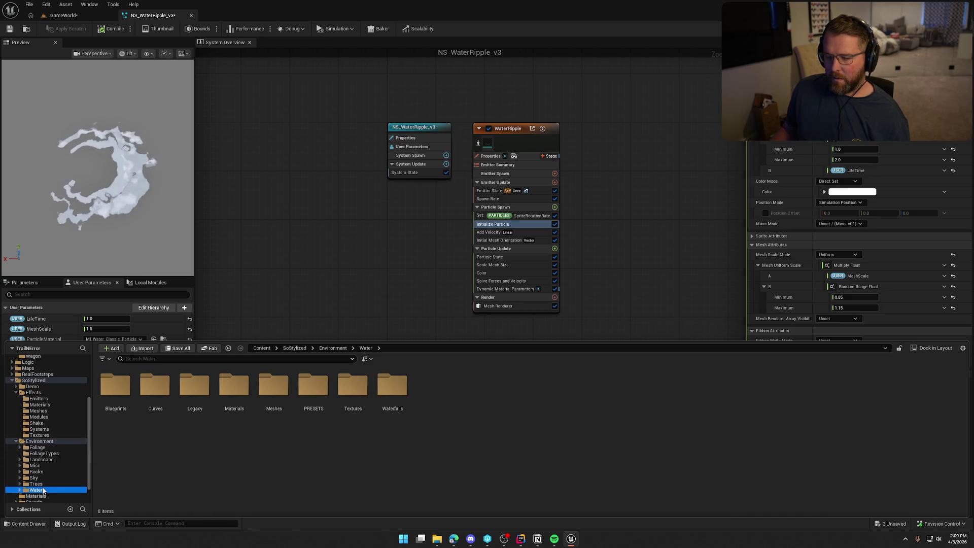
# Browse the Waterfalls, Curves, Legacy and Materials folders, then close the Content Drawer
pyautogui.click(389, 395)
pyautogui.doubleClick(389, 395)
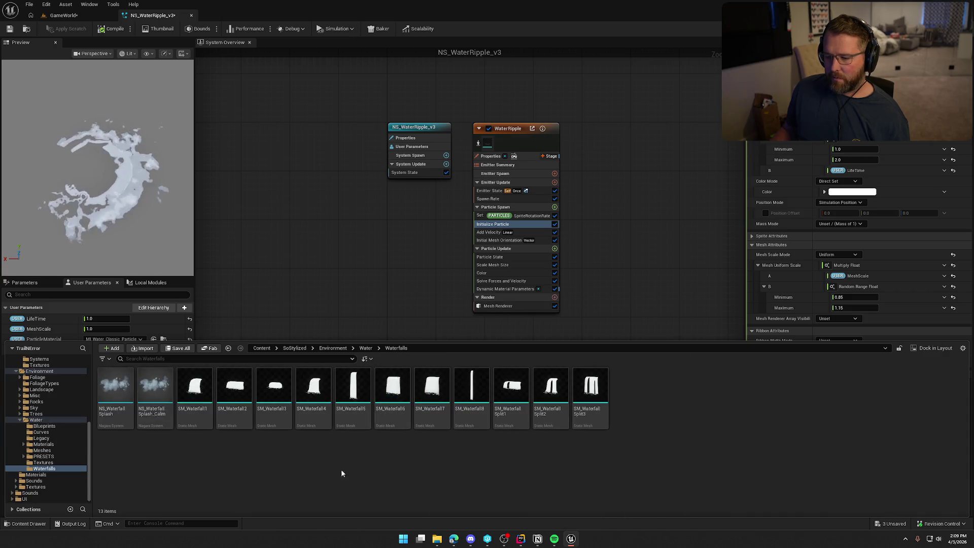
pyautogui.click(36, 432)
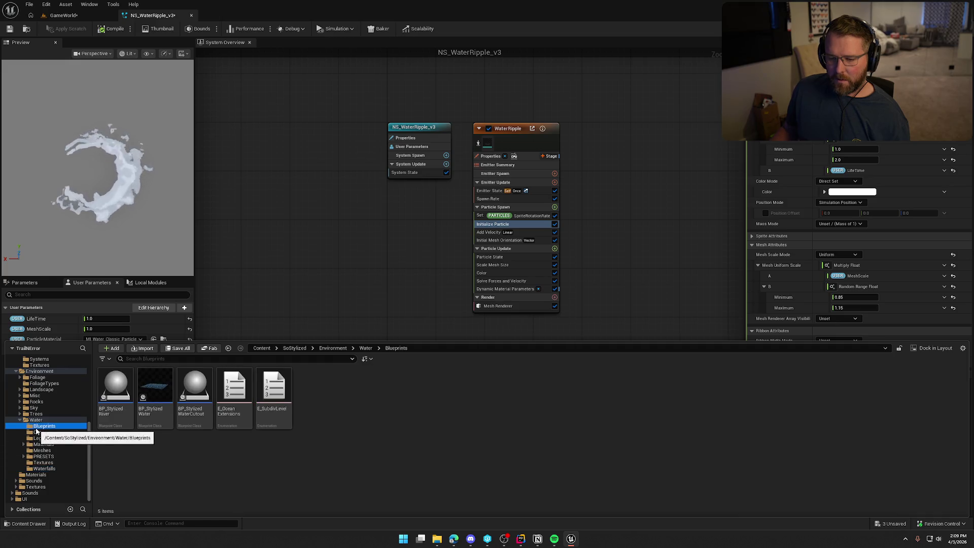
pyautogui.click(41, 439)
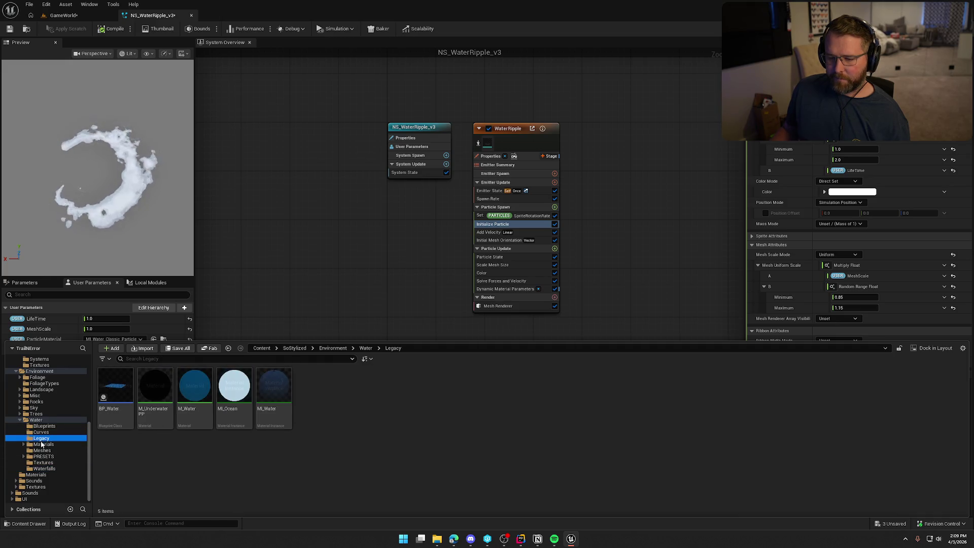
pyautogui.click(42, 444)
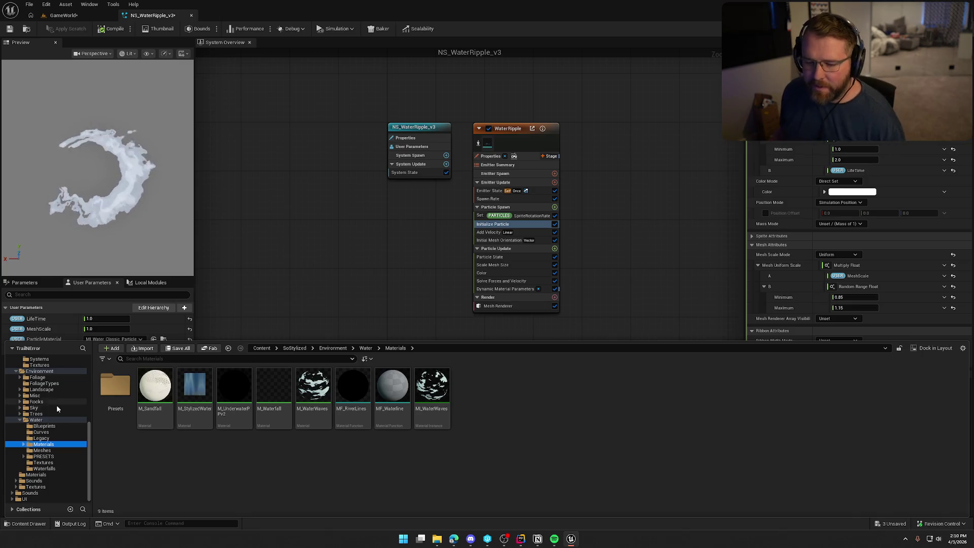
pyautogui.click(19, 423)
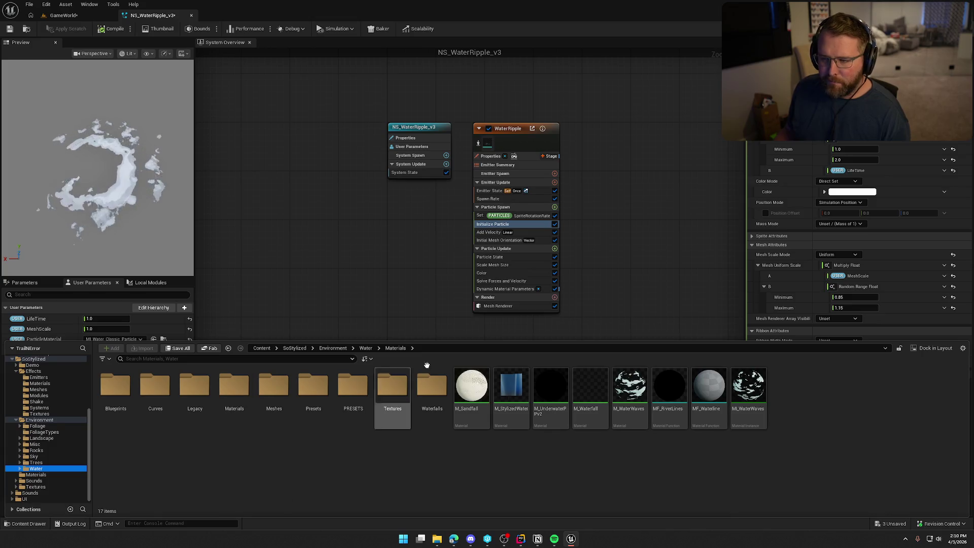
pyautogui.click(435, 247)
pyautogui.press('Down')
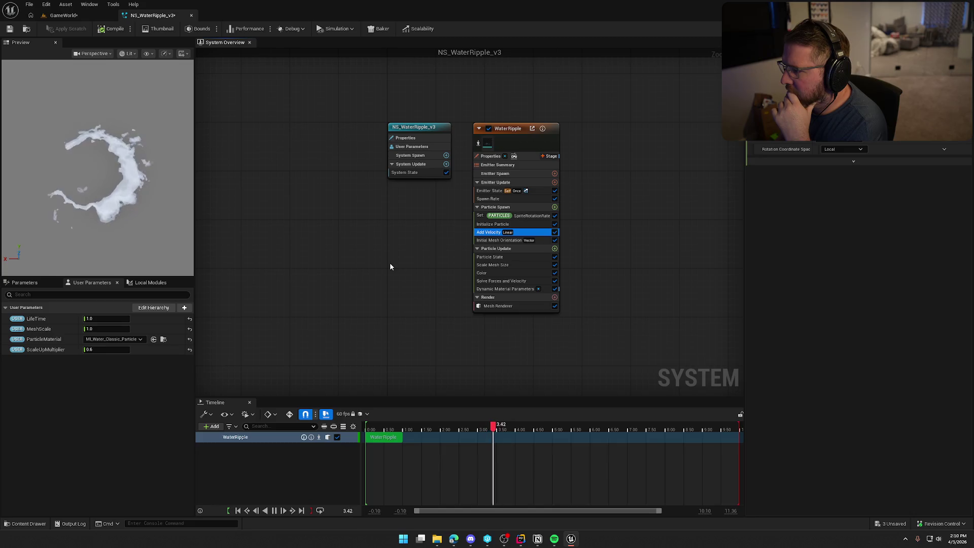
# Review the Initial Mesh Orientation, Particle State, Emitter State and Spawn Rate module settings
pyautogui.click(499, 240)
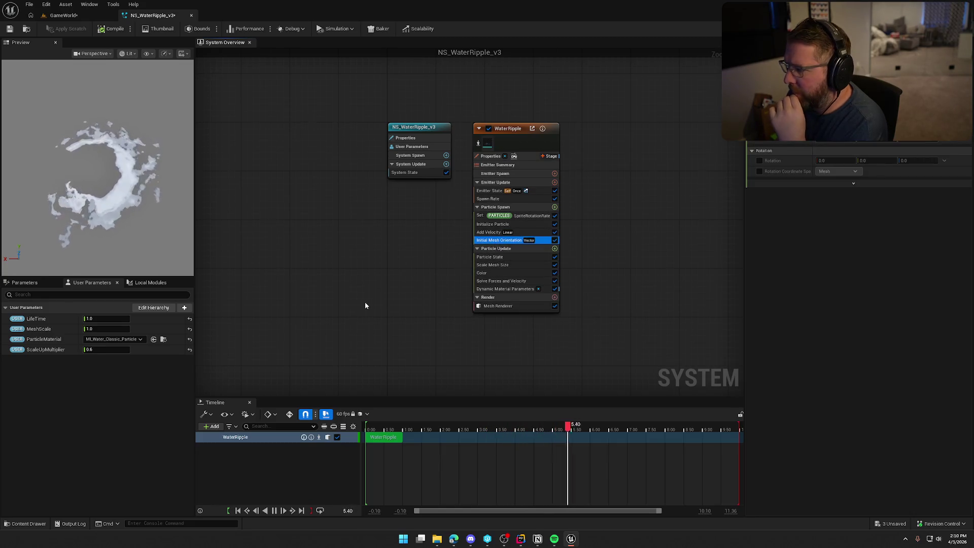
pyautogui.click(495, 256)
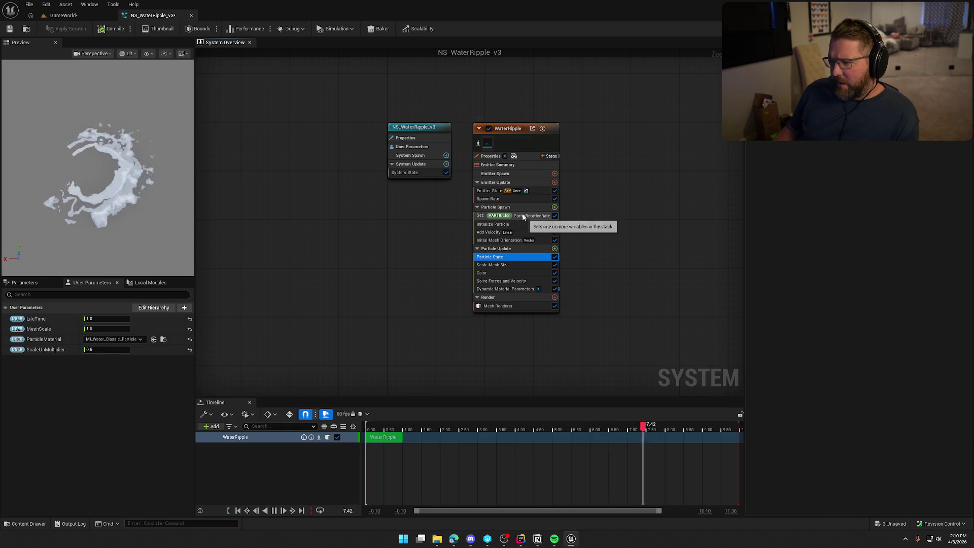
pyautogui.click(484, 195)
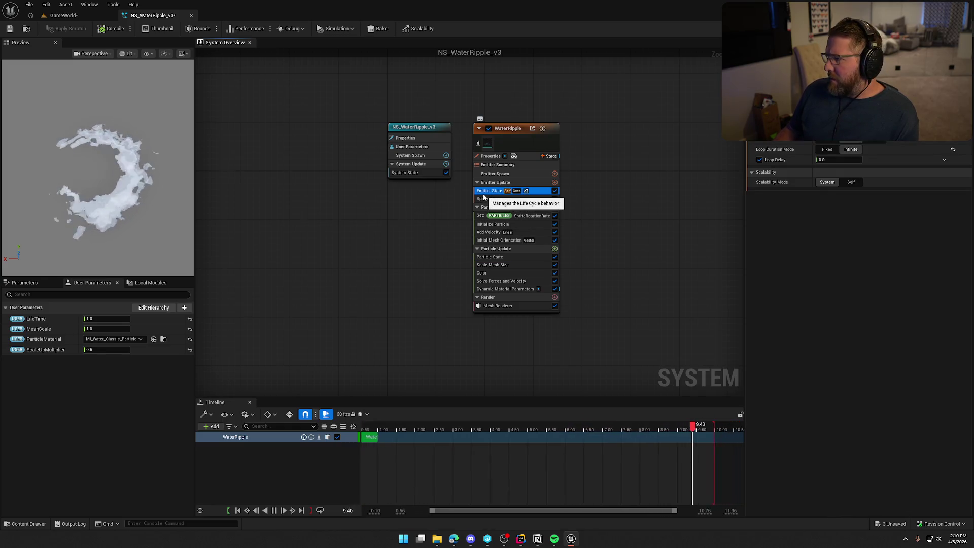
pyautogui.click(486, 200)
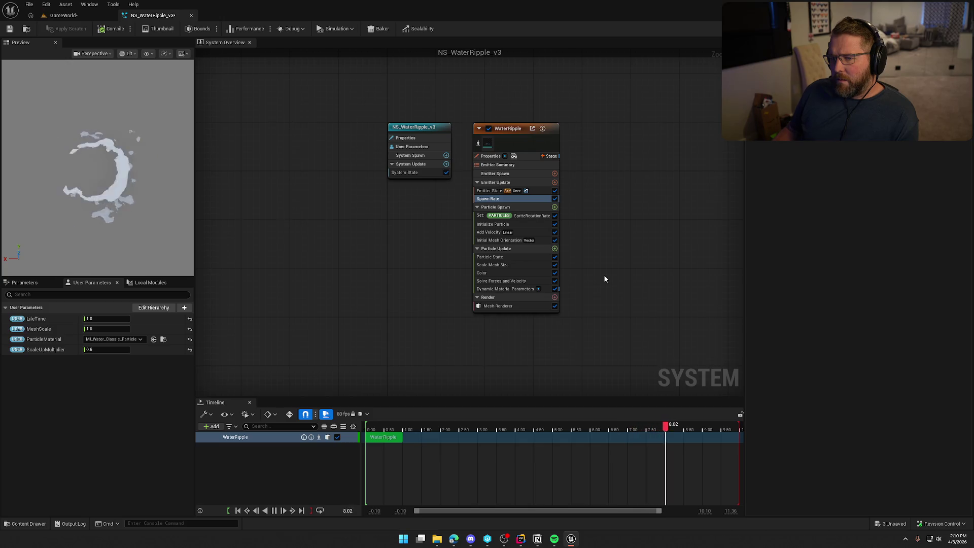
pyautogui.click(489, 193)
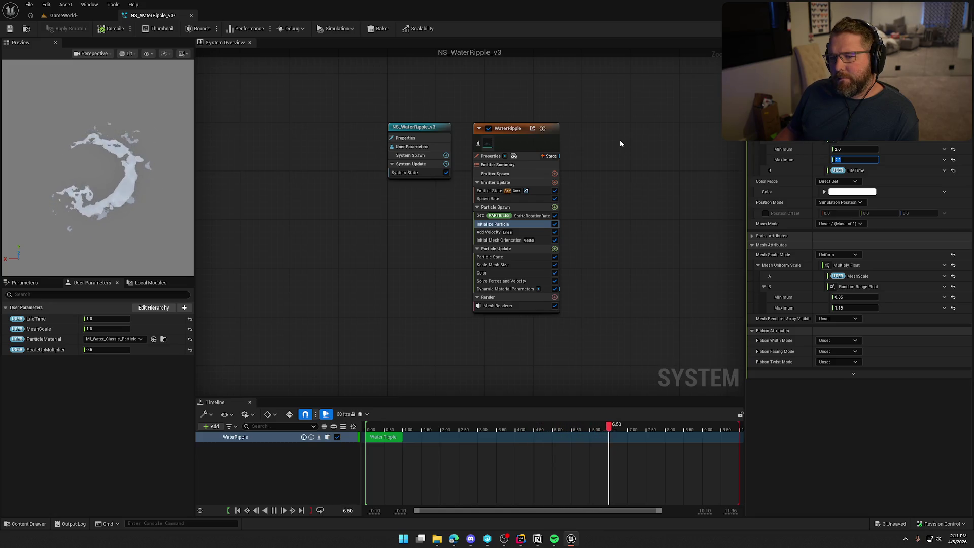
# Review Add Velocity, Scale Mesh Size, Color, Solve Forces, Dynamic Material Parameters and Mesh Renderer settings
pyautogui.click(491, 233)
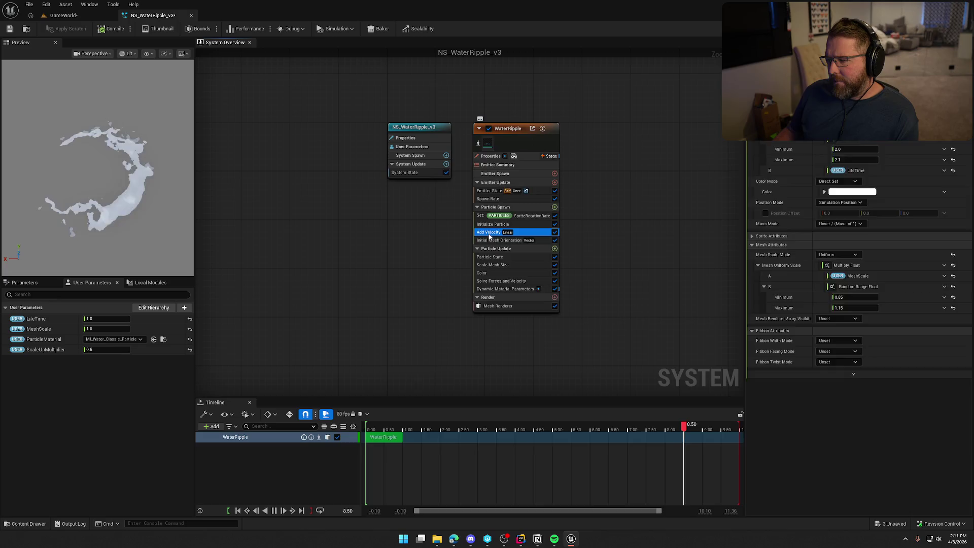
pyautogui.click(509, 264)
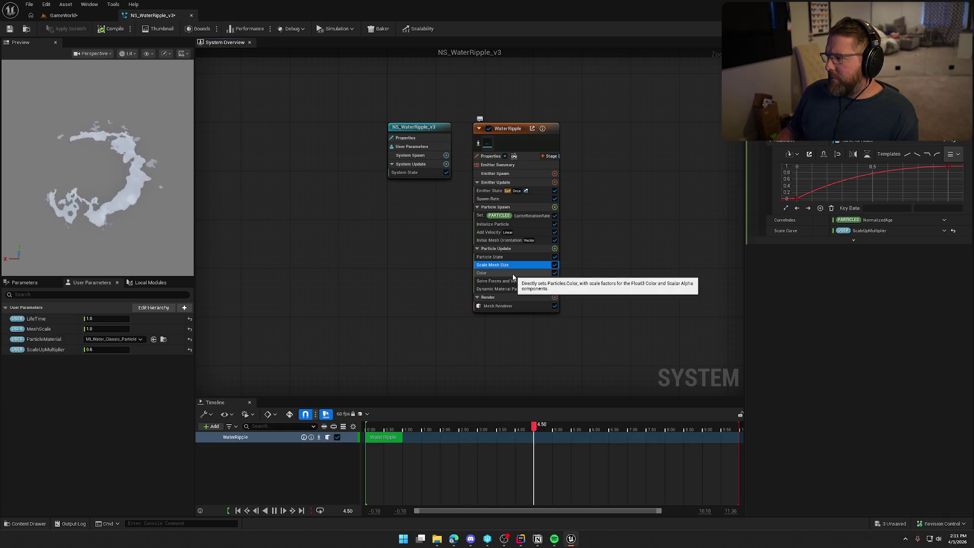
pyautogui.click(513, 274)
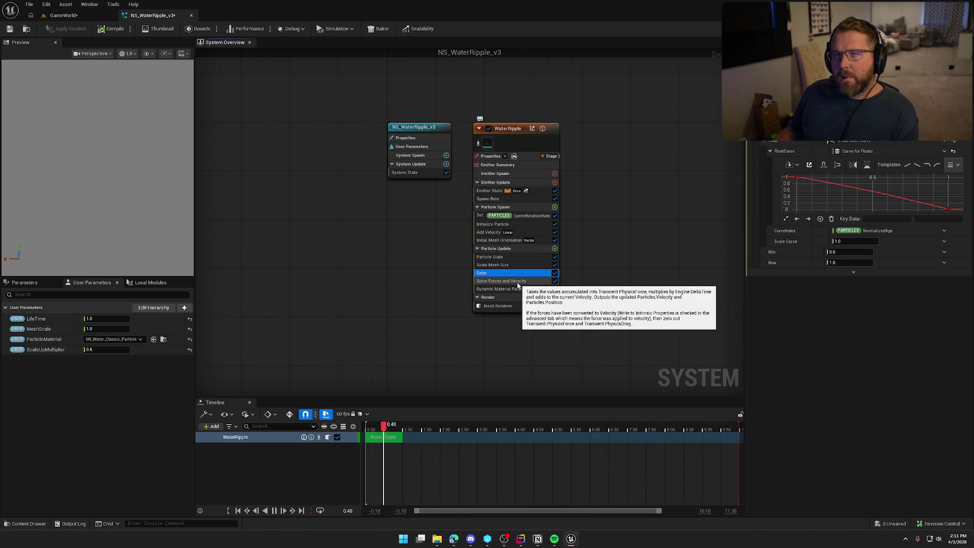
pyautogui.click(517, 282)
pyautogui.click(509, 290)
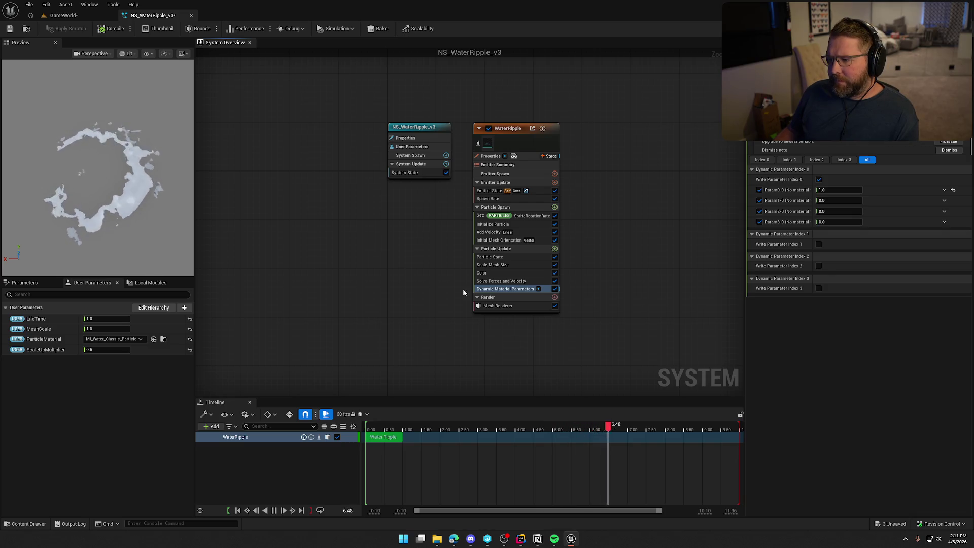
pyautogui.click(506, 305)
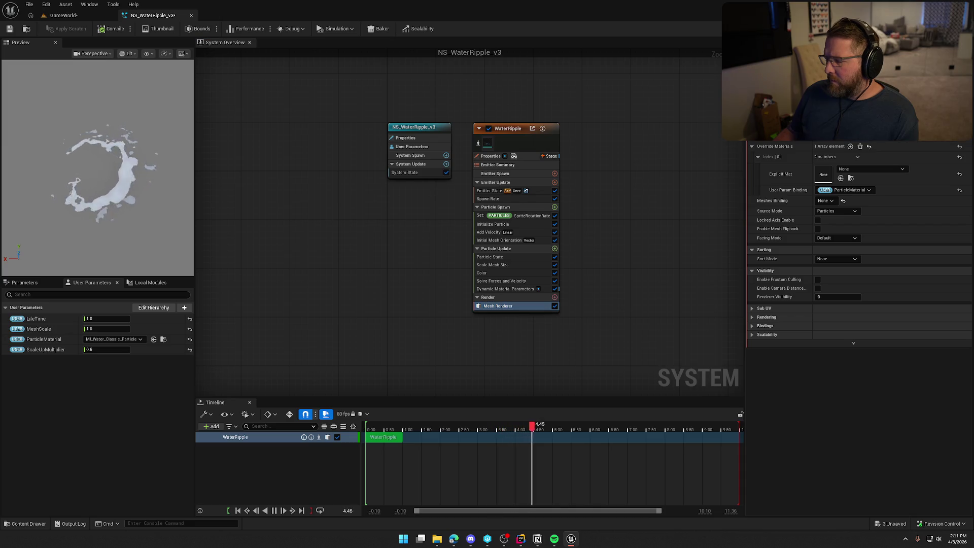
pyautogui.hotkey('ctrl', 'space')
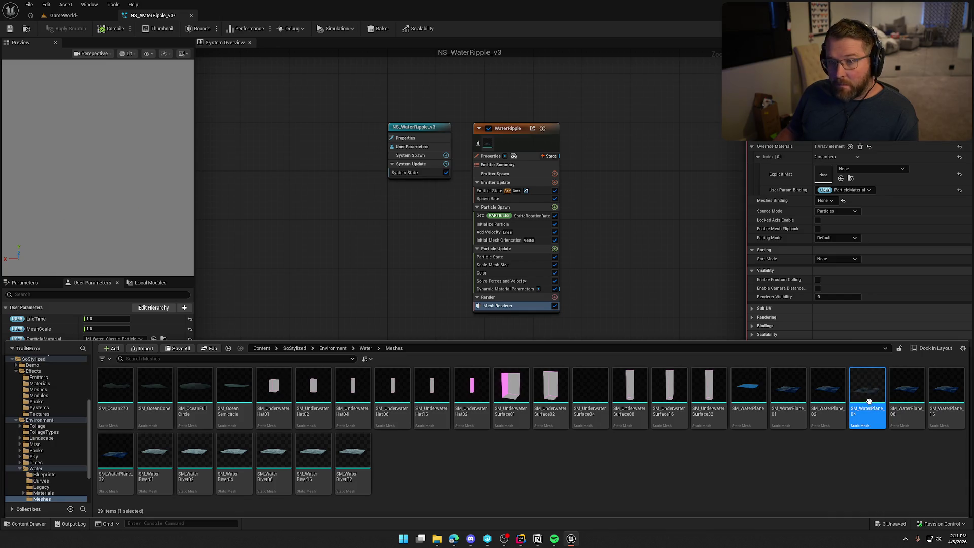
# Open SM_WaterPlane_04 in the Static Mesh Editor to view the water plane, then close it
pyautogui.doubleClick(869, 402)
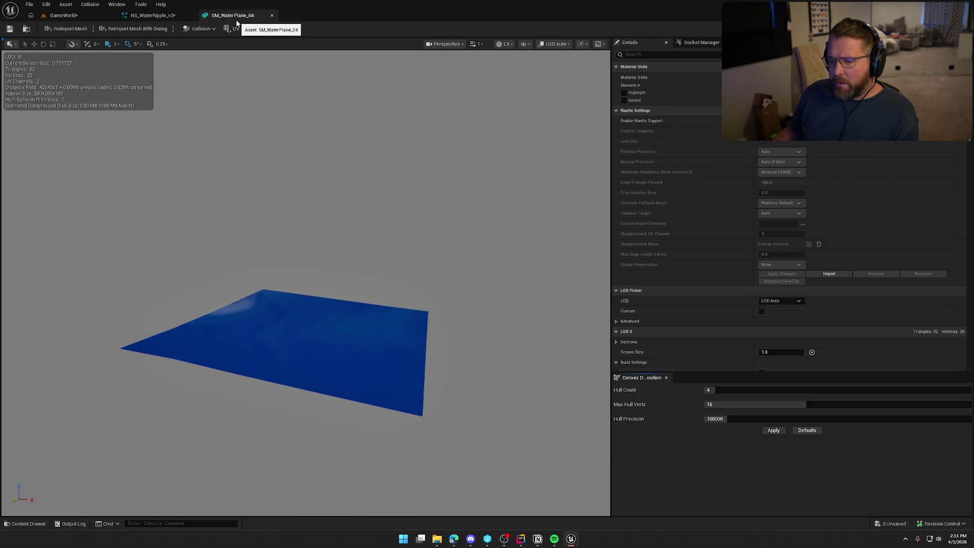
pyautogui.click(272, 15)
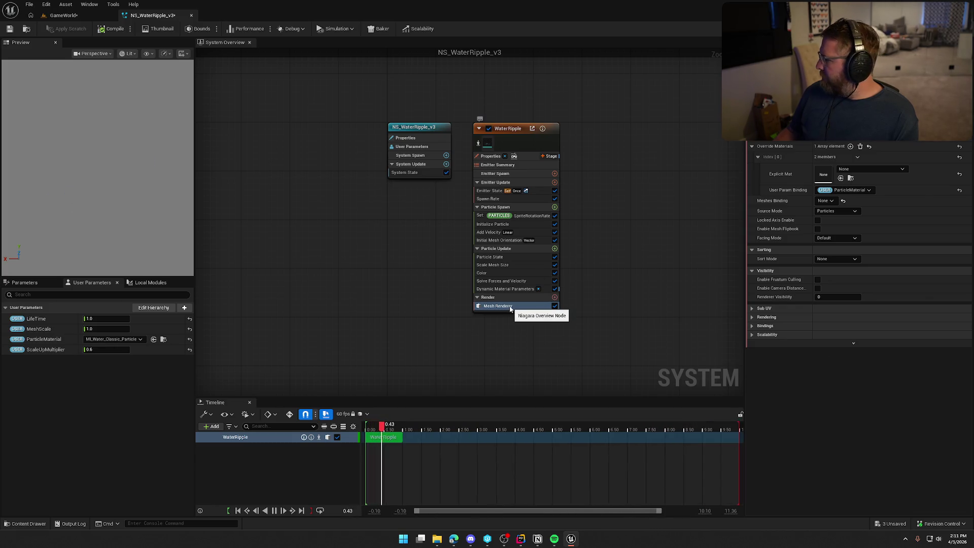
# Upgrade the Dynamic Material Parameters module to its newest version
pyautogui.click(497, 289)
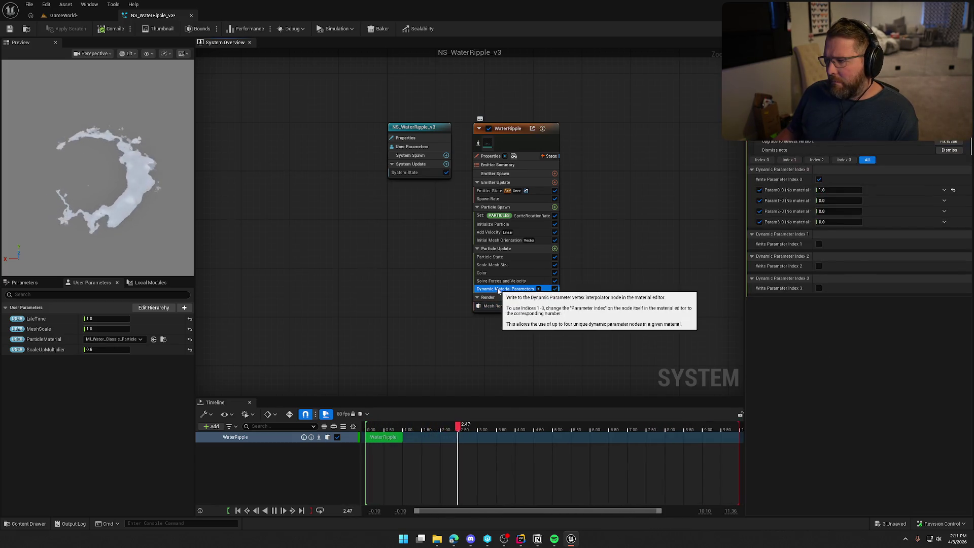
pyautogui.click(948, 141)
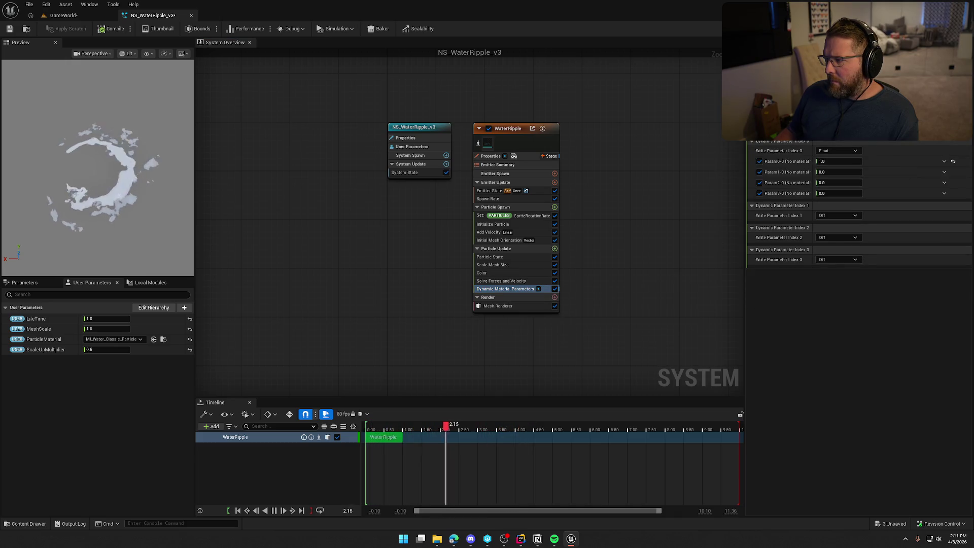
pyautogui.scroll(-2, 930, 161)
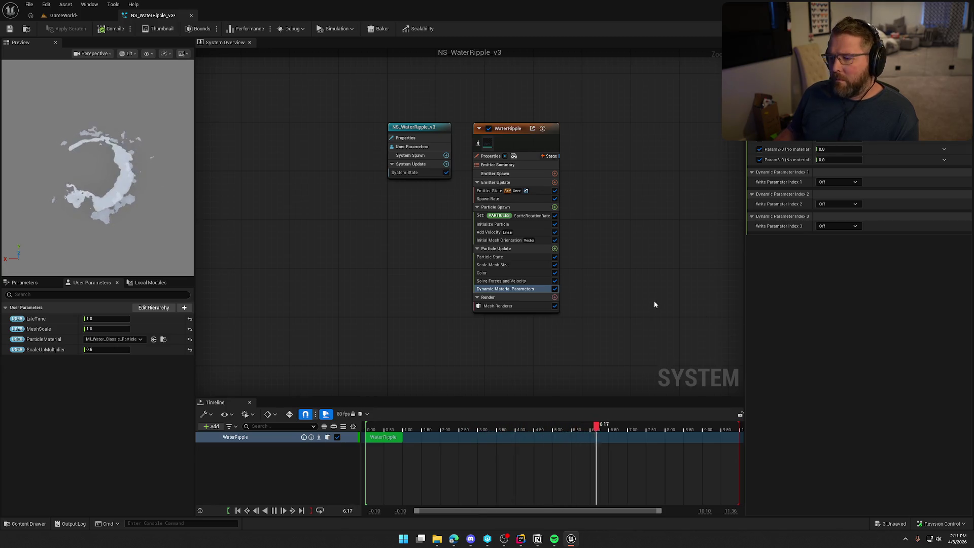
# Inspect the Color, Scale Mesh Size, Particle State, Add Velocity and Initial Mesh Orientation modules
pyautogui.click(485, 274)
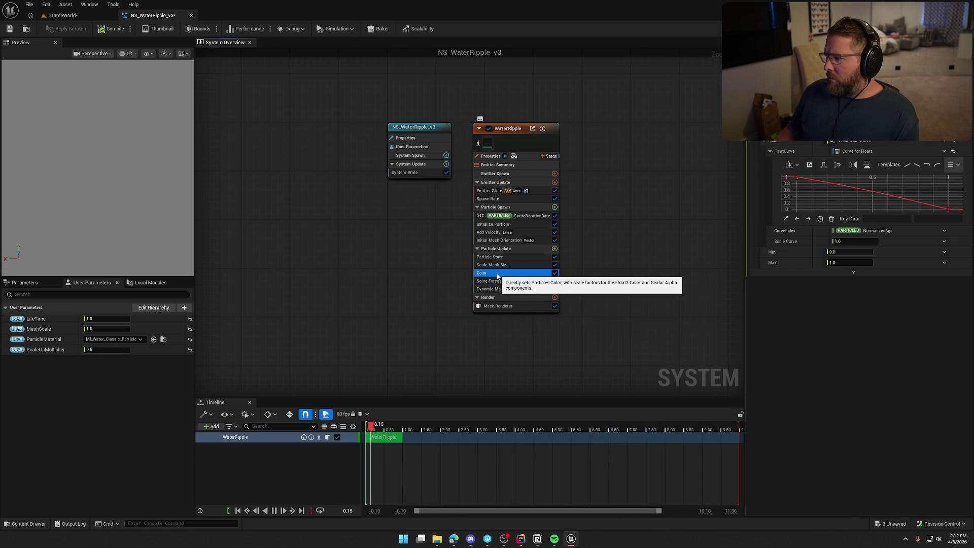
pyautogui.click(496, 266)
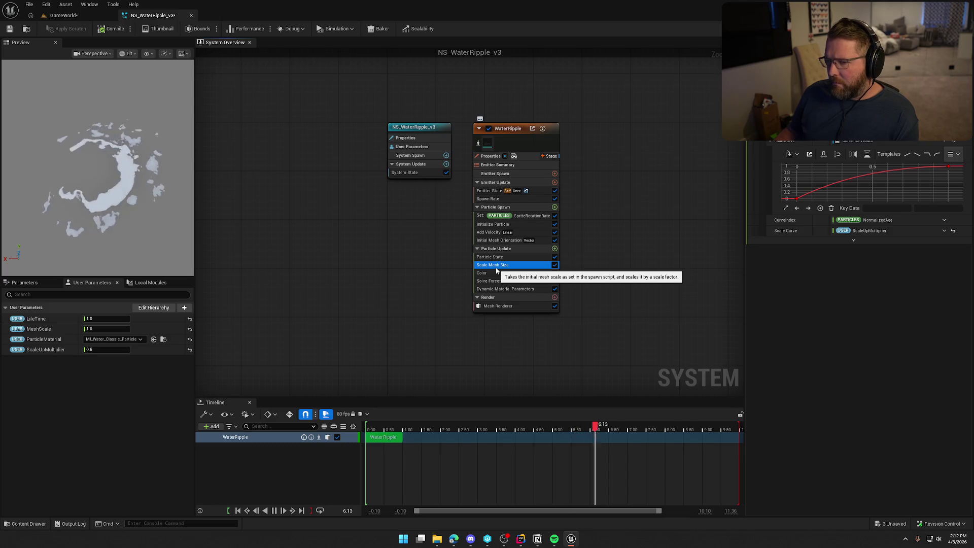
pyautogui.click(496, 260)
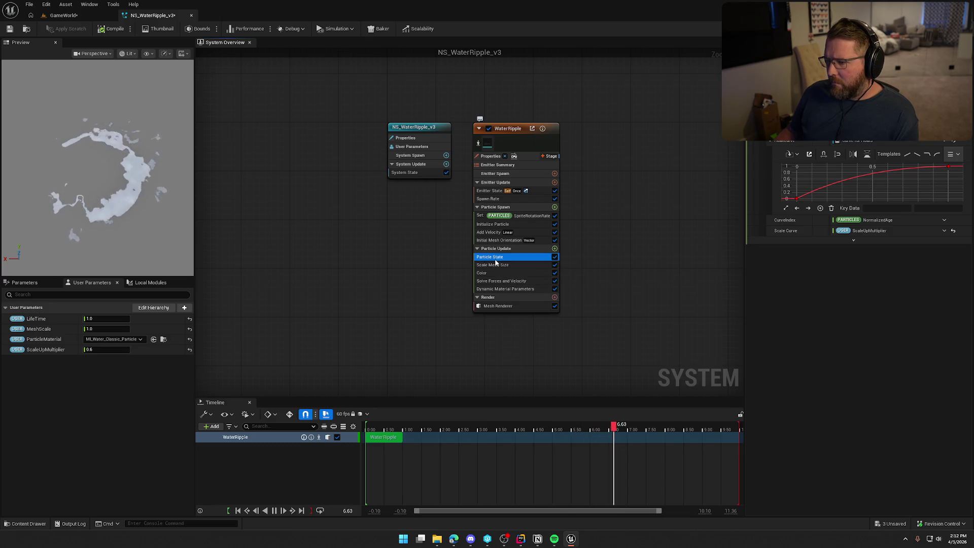
pyautogui.click(495, 233)
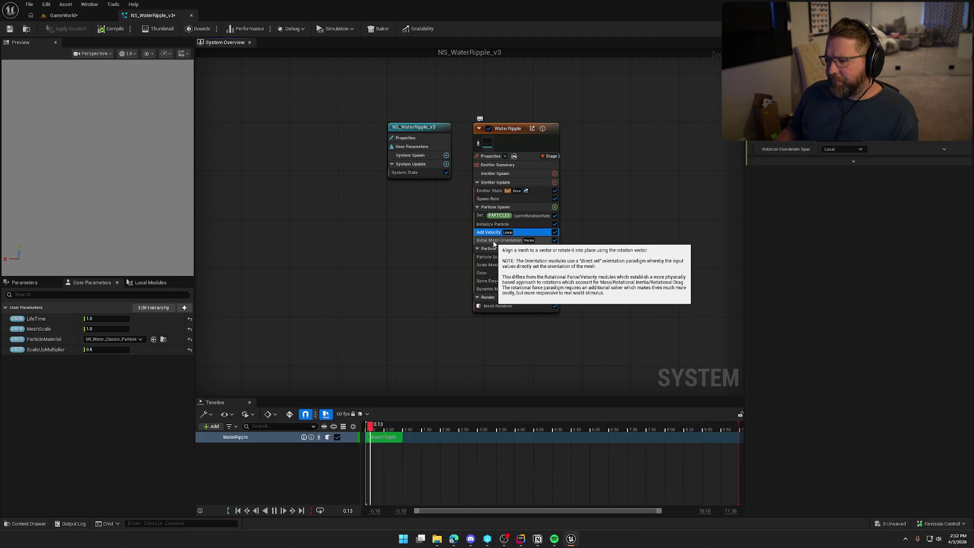
pyautogui.click(493, 241)
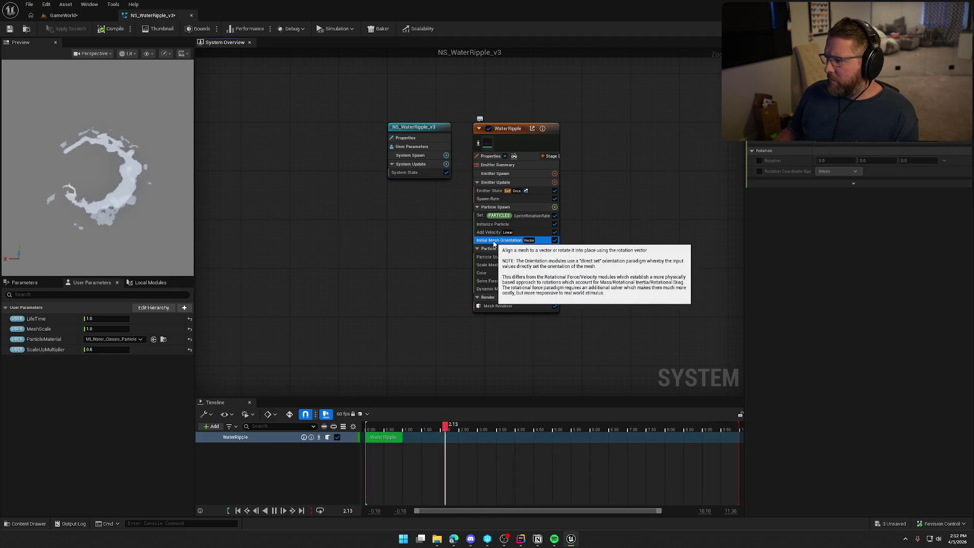
# Set the preview playback range end to about 8.9 seconds and return to the GameWorld level
pyautogui.moveTo(740, 421); pyautogui.dragTo(410, 419)
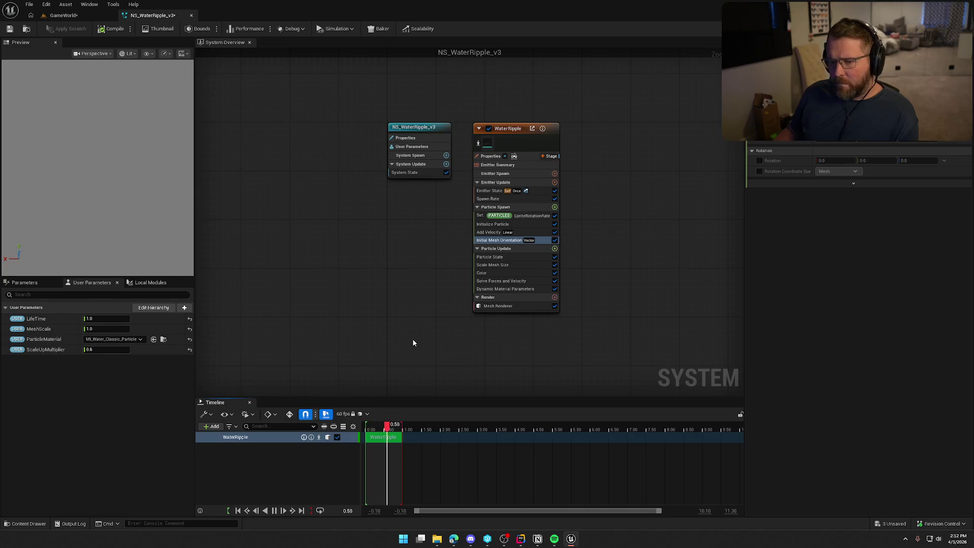
pyautogui.moveTo(401, 429); pyautogui.dragTo(436, 430)
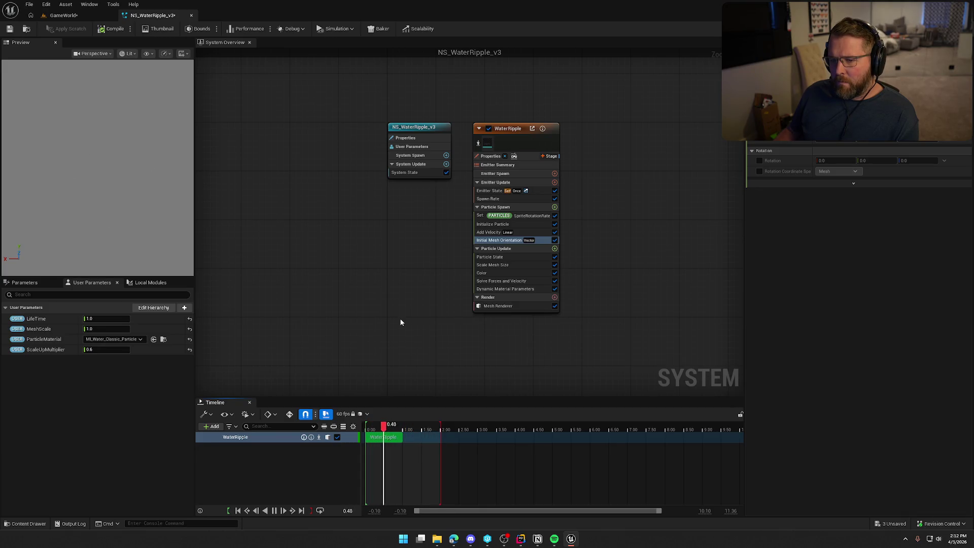
pyautogui.moveTo(441, 429); pyautogui.dragTo(510, 429)
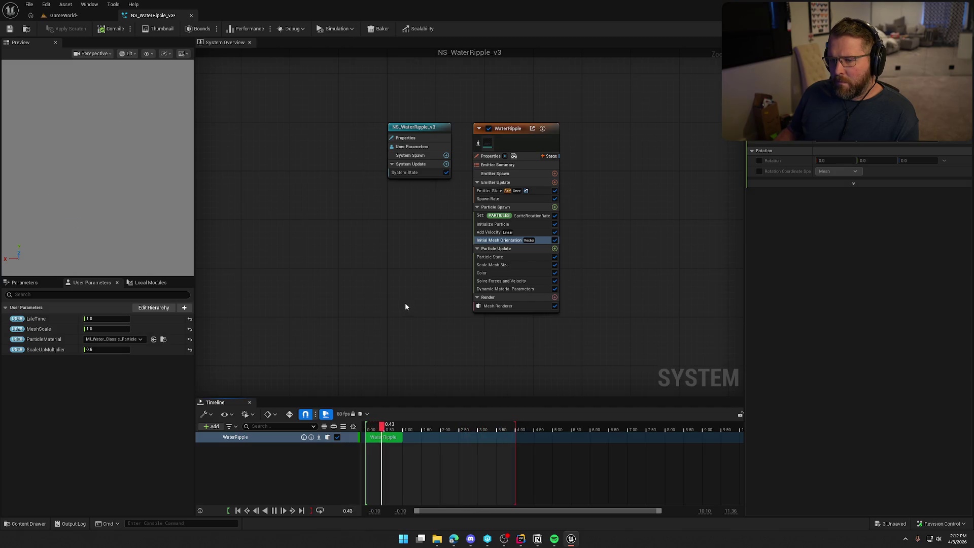
pyautogui.moveTo(515, 428); pyautogui.dragTo(701, 430)
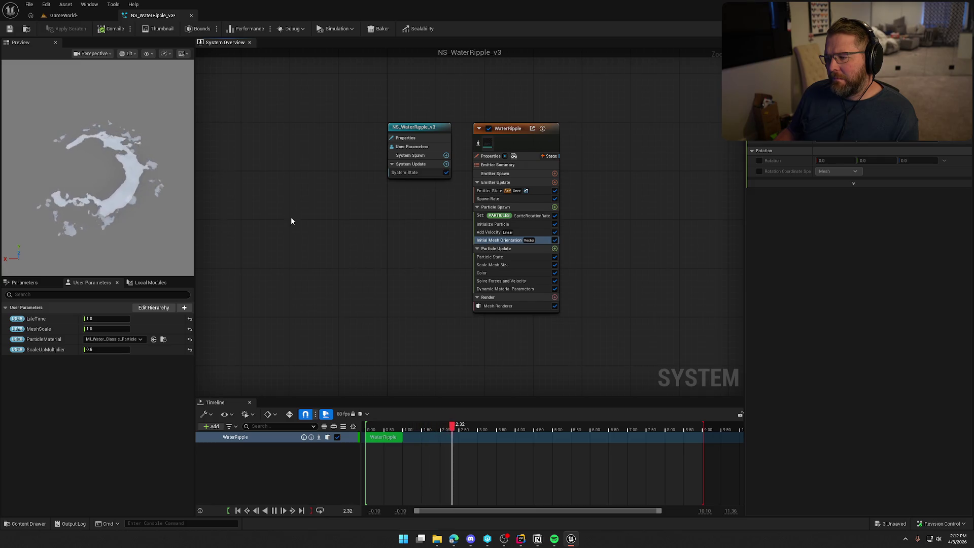
pyautogui.click(63, 15)
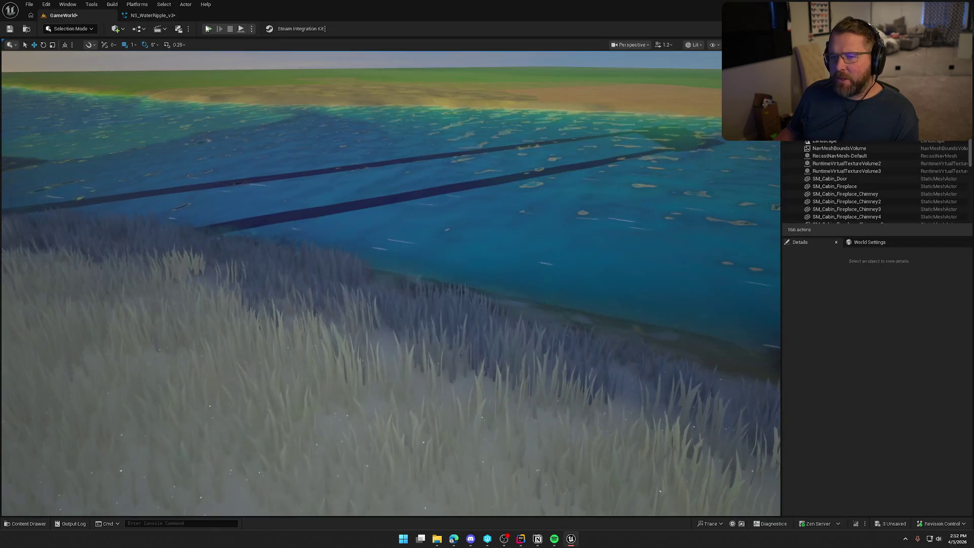
# Play in editor, sprint and swim across the lake back to the wagon, then stop
pyautogui.hotkey('alt', 'p')
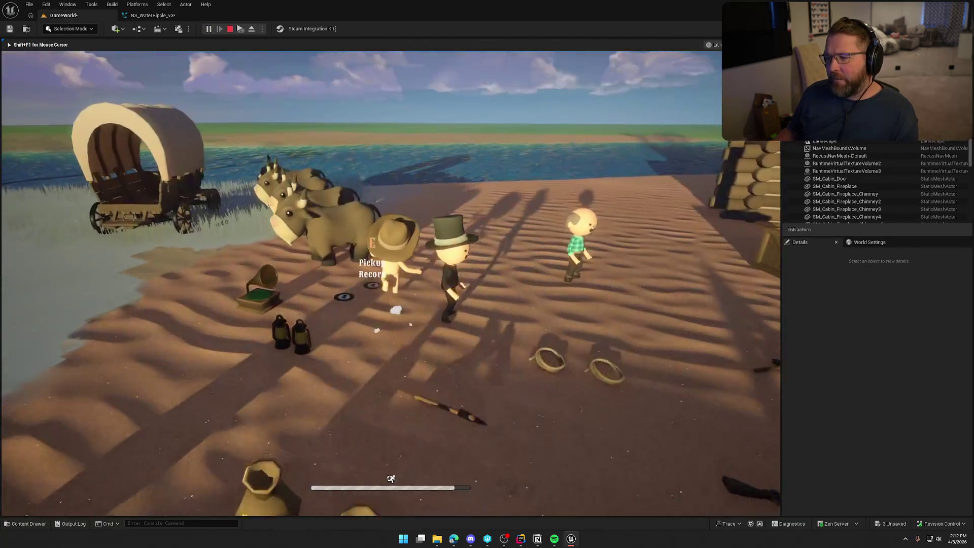
pyautogui.hotkey('shift', 'w')
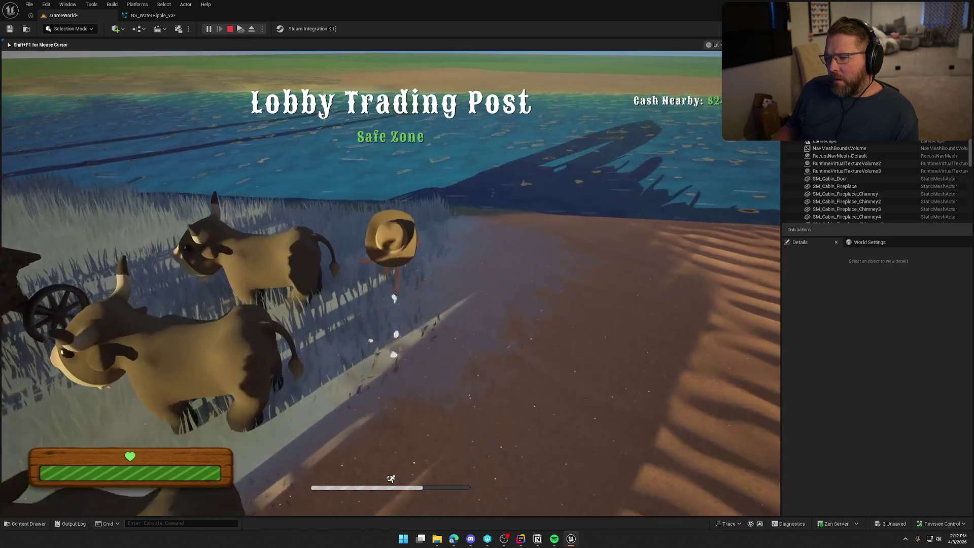
pyautogui.press('w')
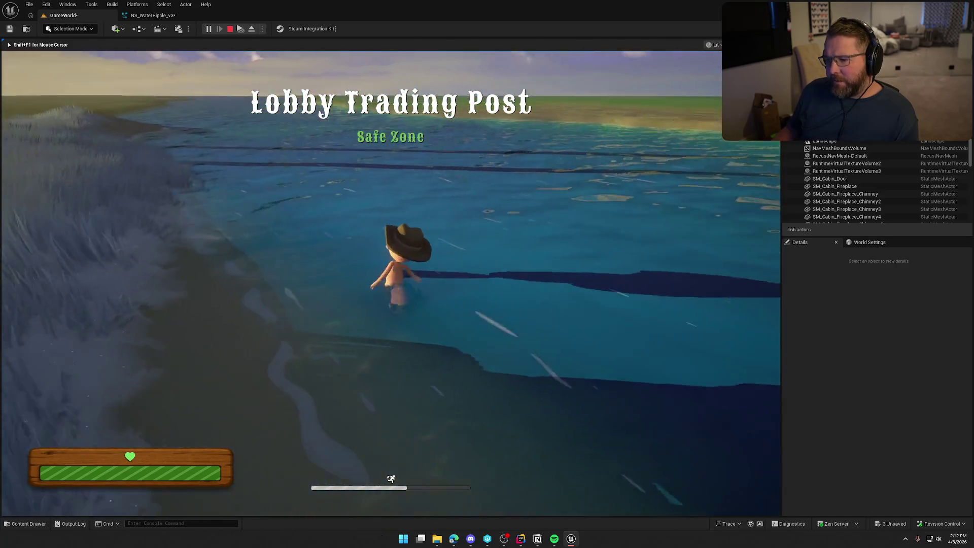
pyautogui.press('w')
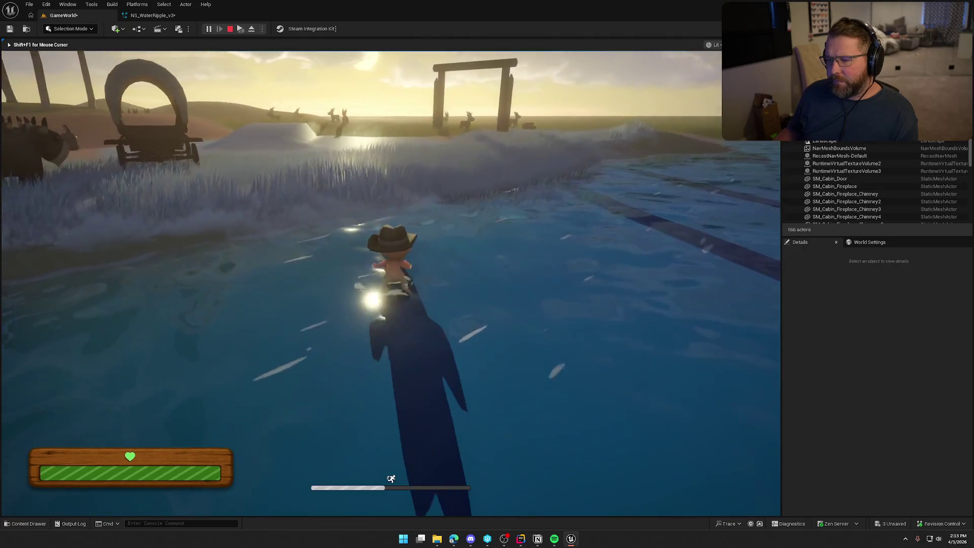
pyautogui.press('w')
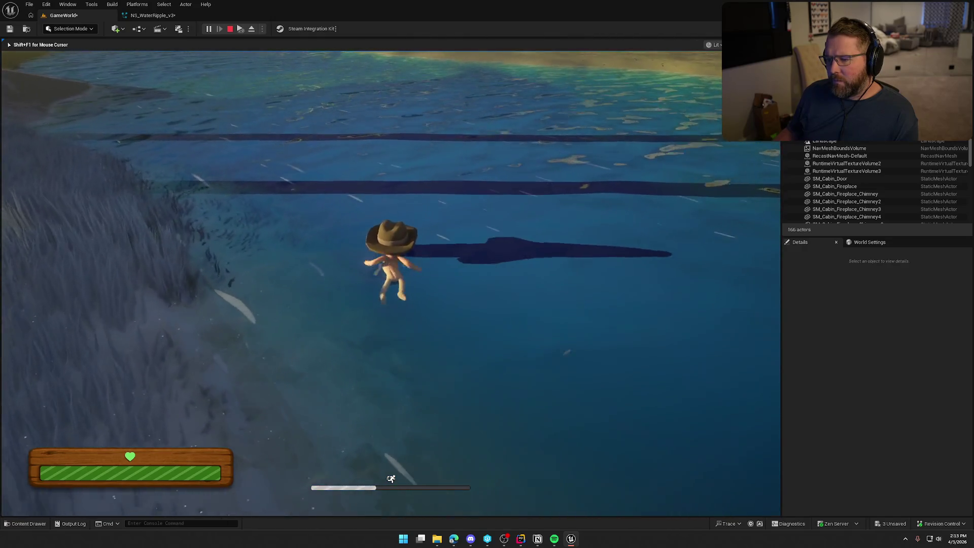
pyautogui.press('w')
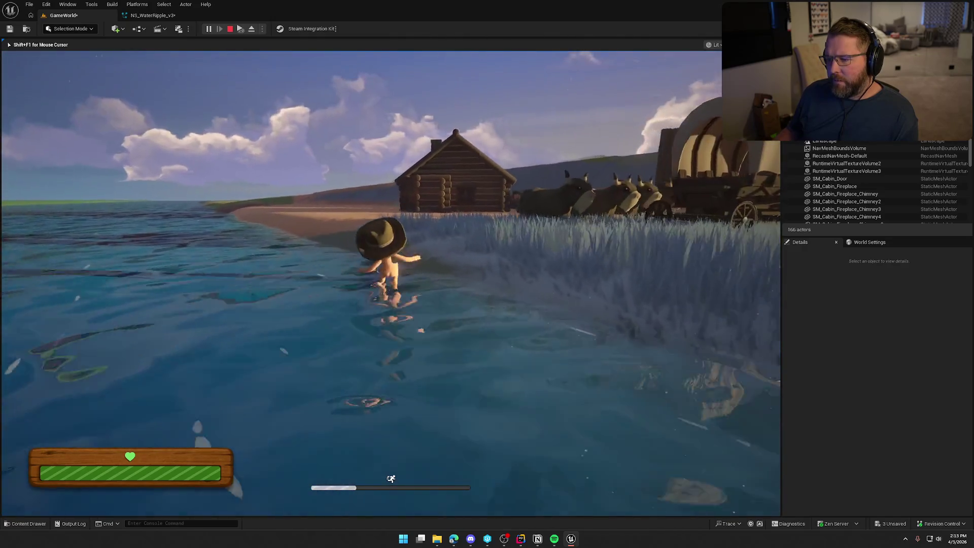
pyautogui.press('w')
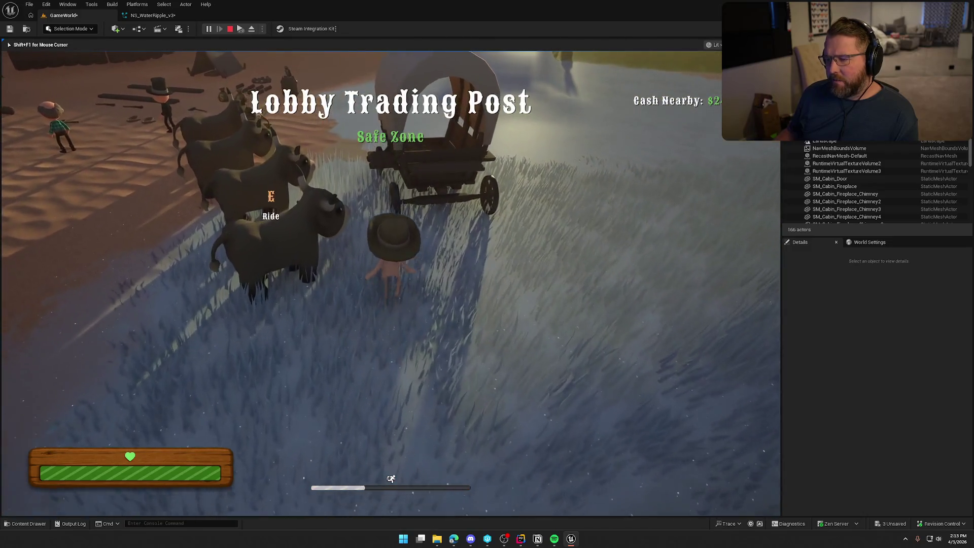
pyautogui.press('w')
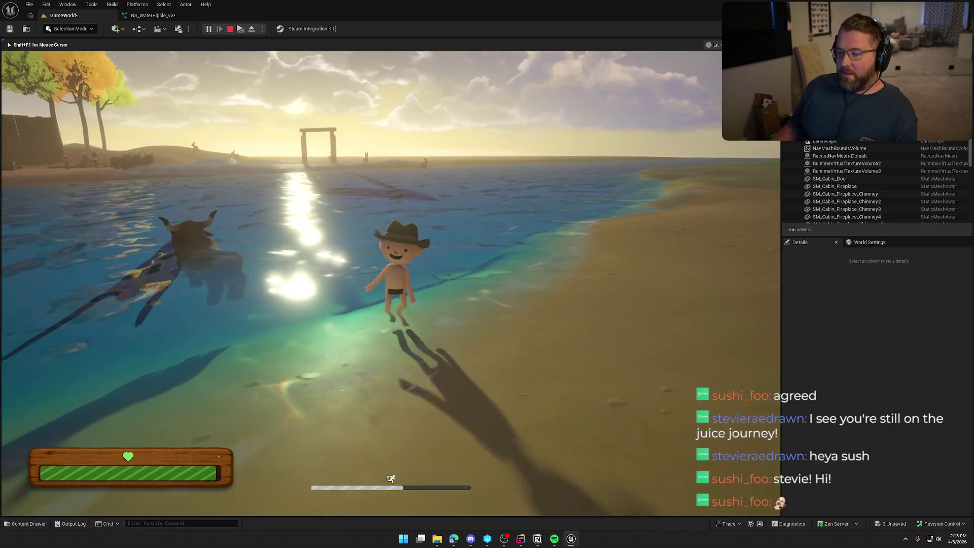
pyautogui.press('Escape')
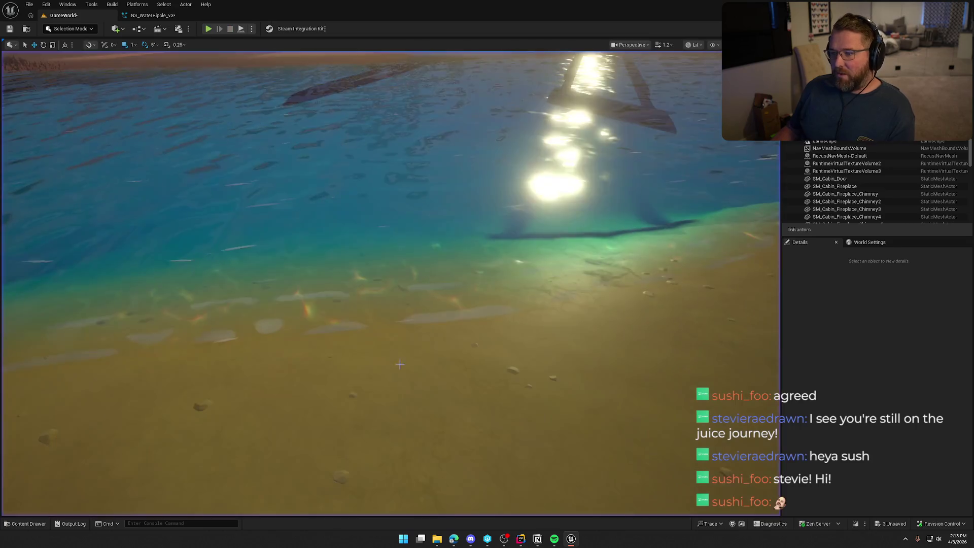
# Play again, running the character from the wagon through grass, sand and water and back
pyautogui.hotkey('alt', 'p')
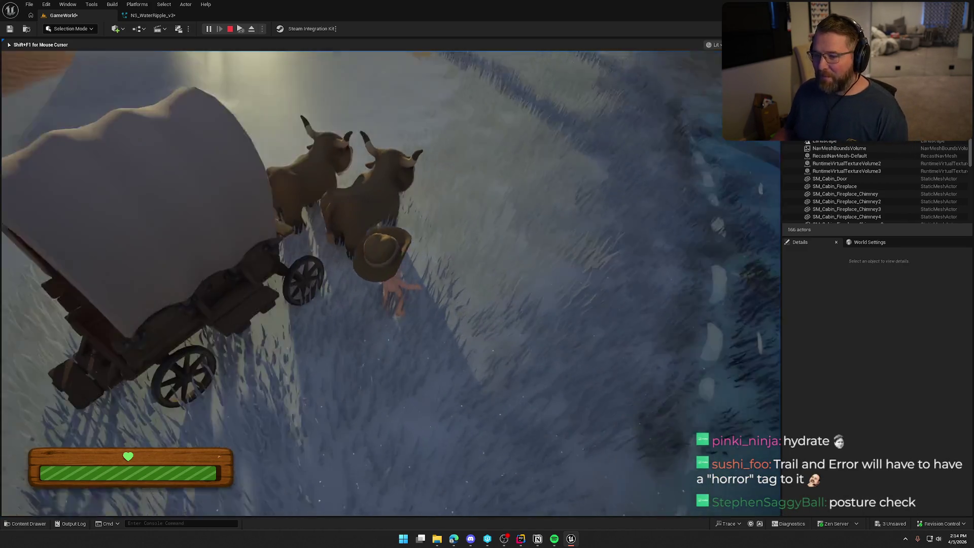
pyautogui.hotkey('shift', 'w')
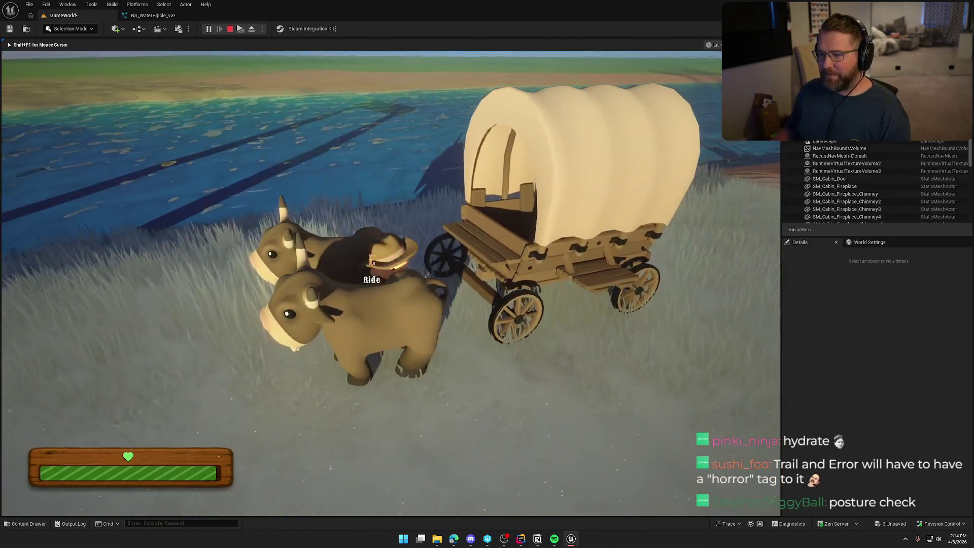
pyautogui.hotkey('shift', 'w')
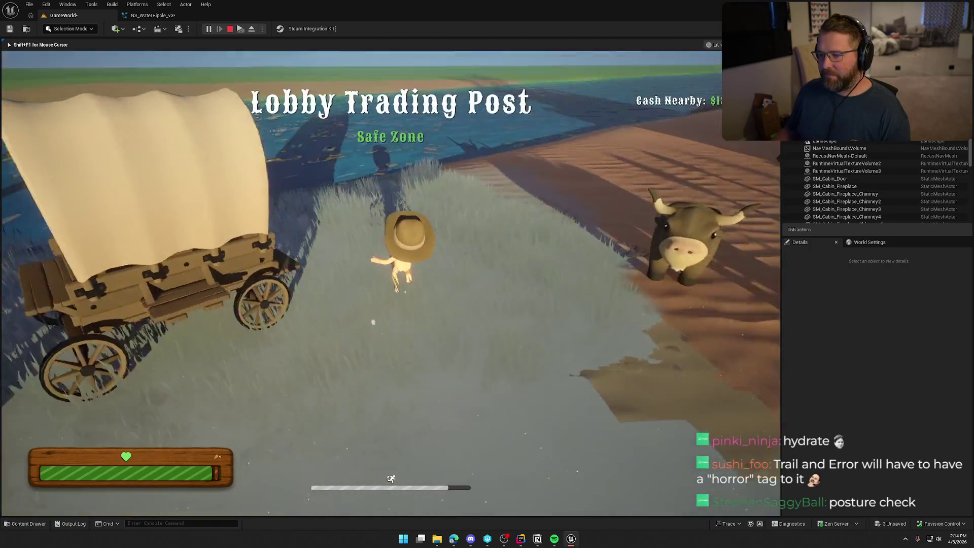
pyautogui.press('w')
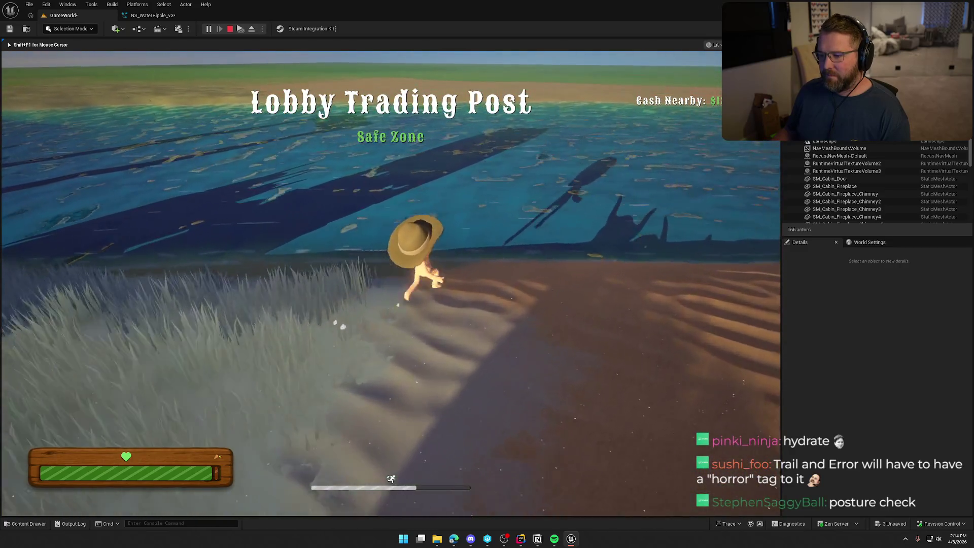
pyautogui.press('w')
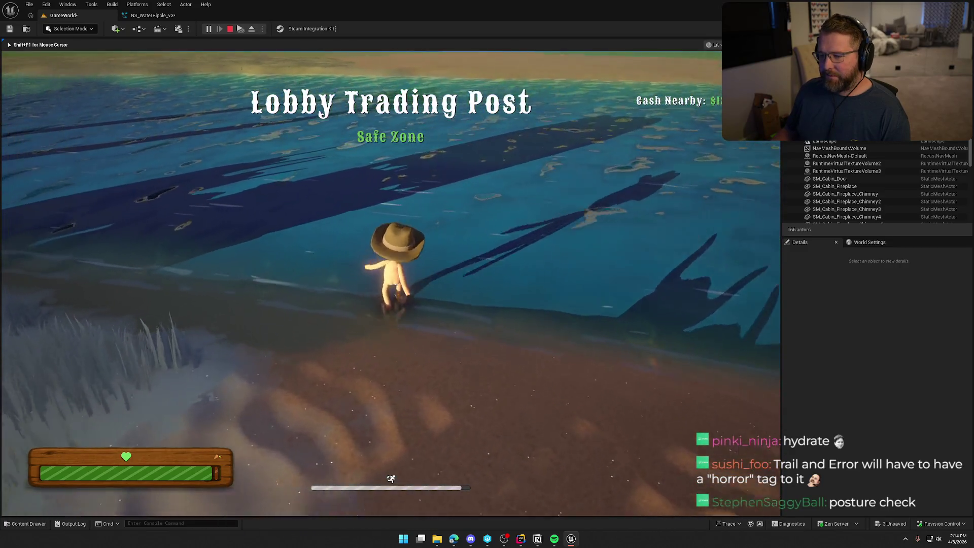
pyautogui.hotkey('shift', 'w')
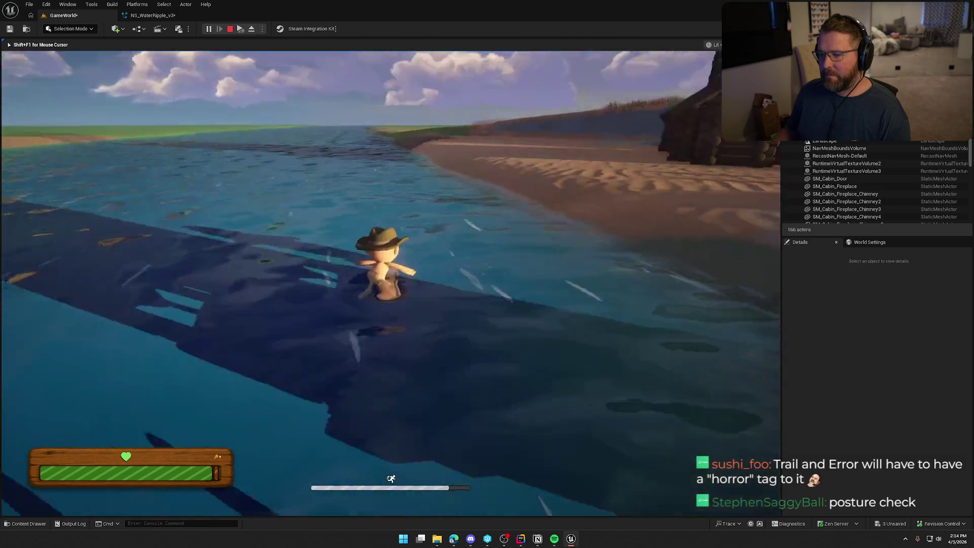
pyautogui.press('w')
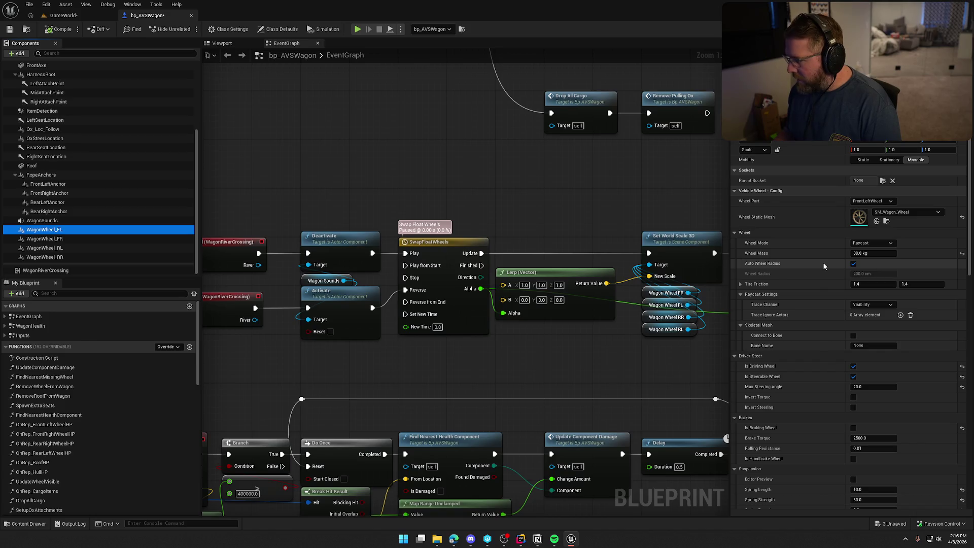
# Preview the WheelSkidding Skid Sound under the wheel's Vehicle Wheel - Effects settings
pyautogui.scroll(-5, 823, 266)
pyautogui.scroll(-2, 822, 266)
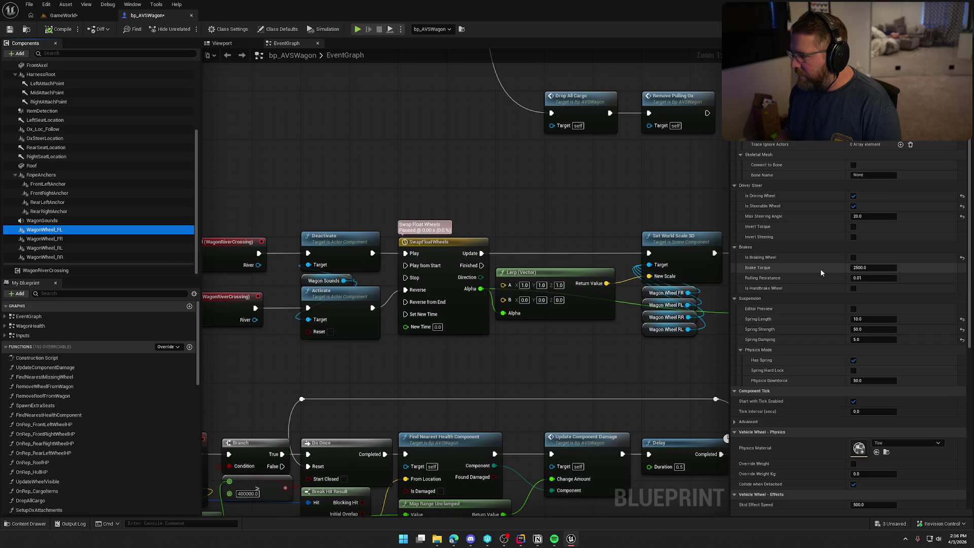
pyautogui.scroll(-12, 820, 269)
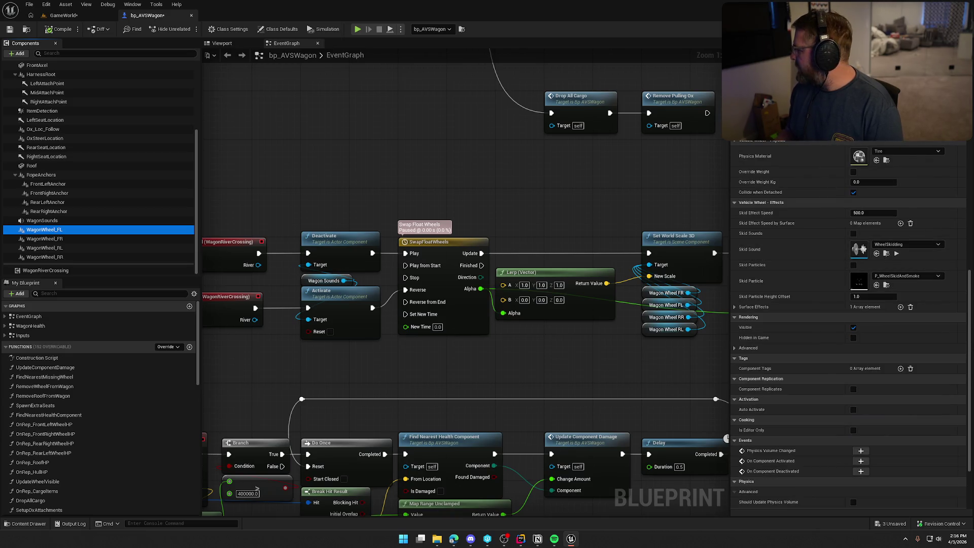
pyautogui.click(896, 254)
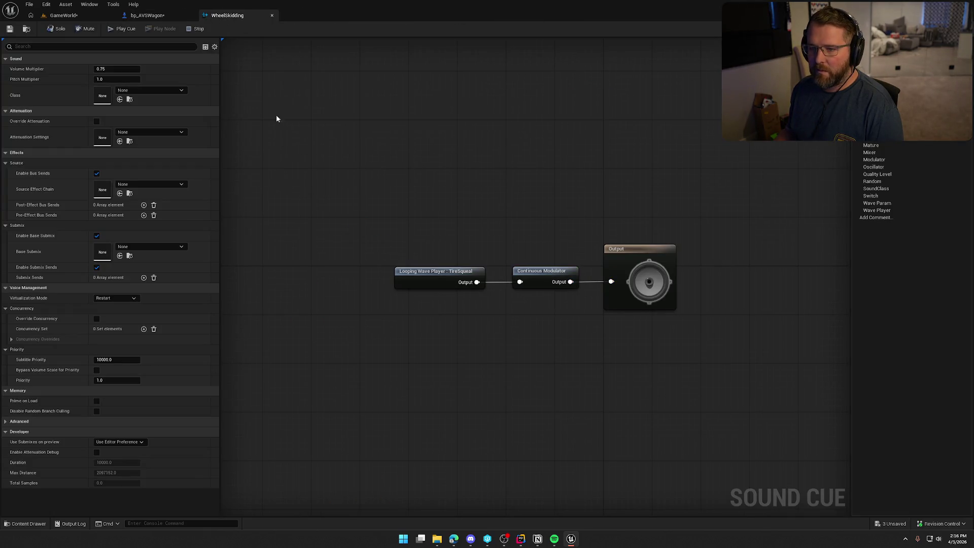
pyautogui.click(119, 32)
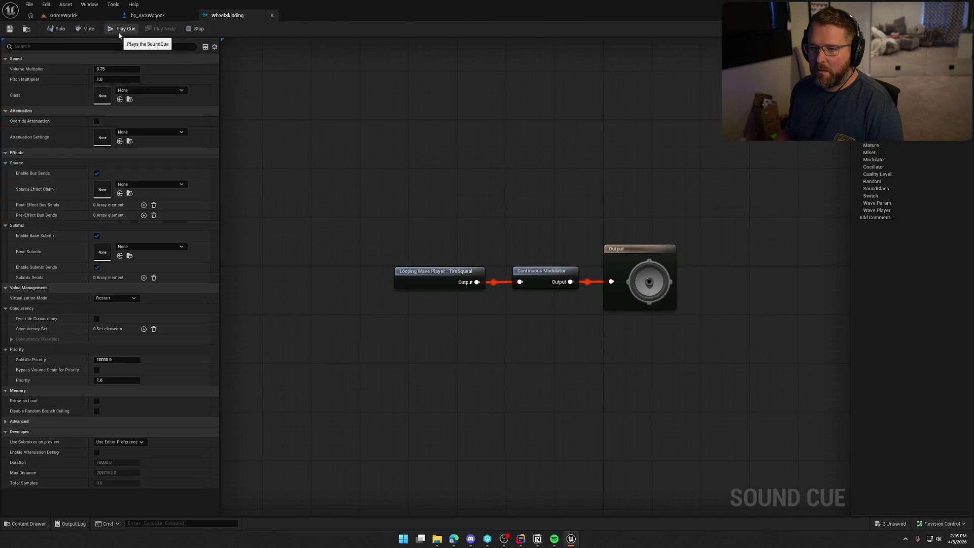
pyautogui.click(457, 275)
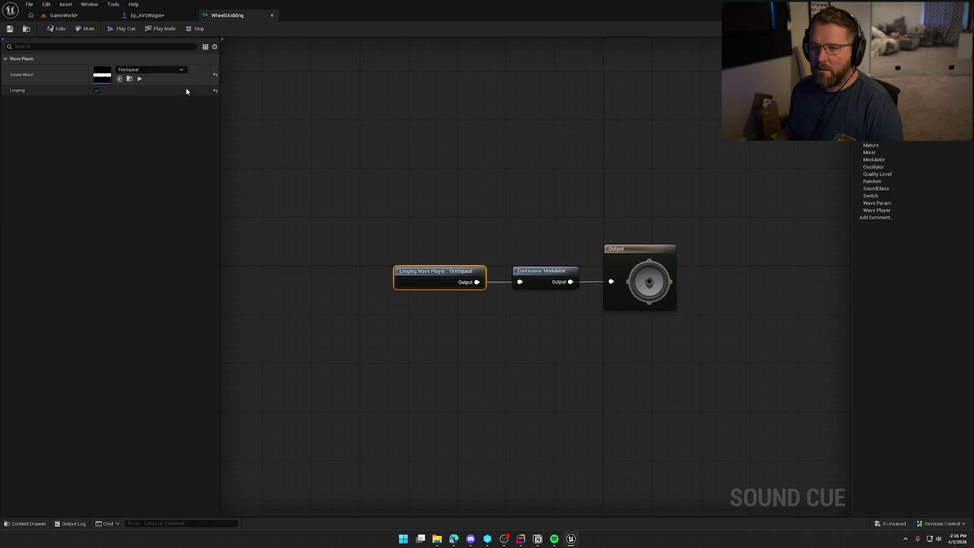
pyautogui.click(386, 134)
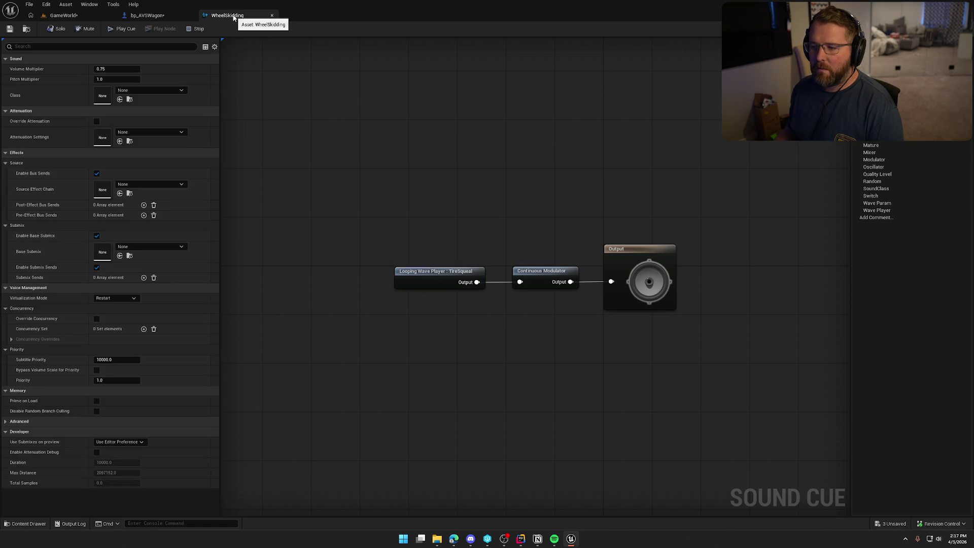
pyautogui.click(547, 271)
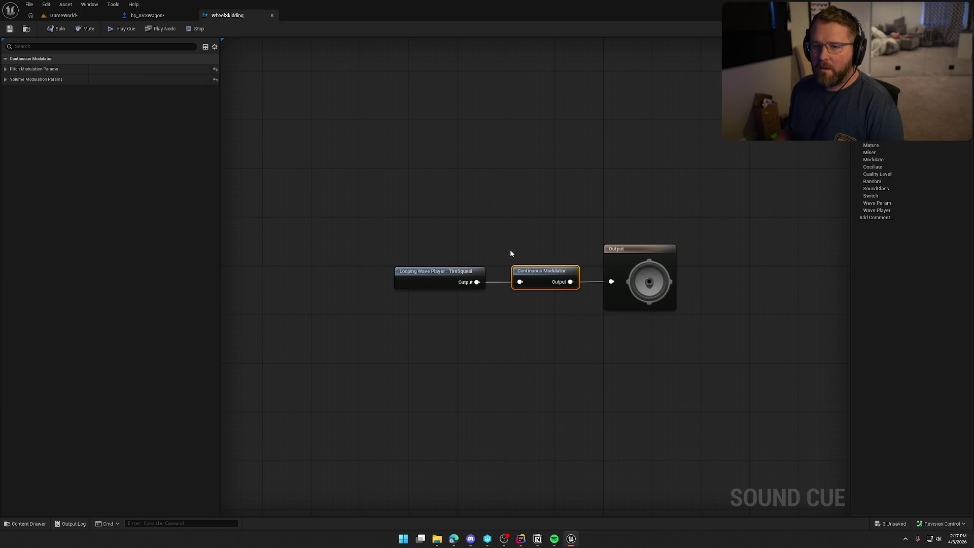
pyautogui.click(20, 69)
pyautogui.click(20, 151)
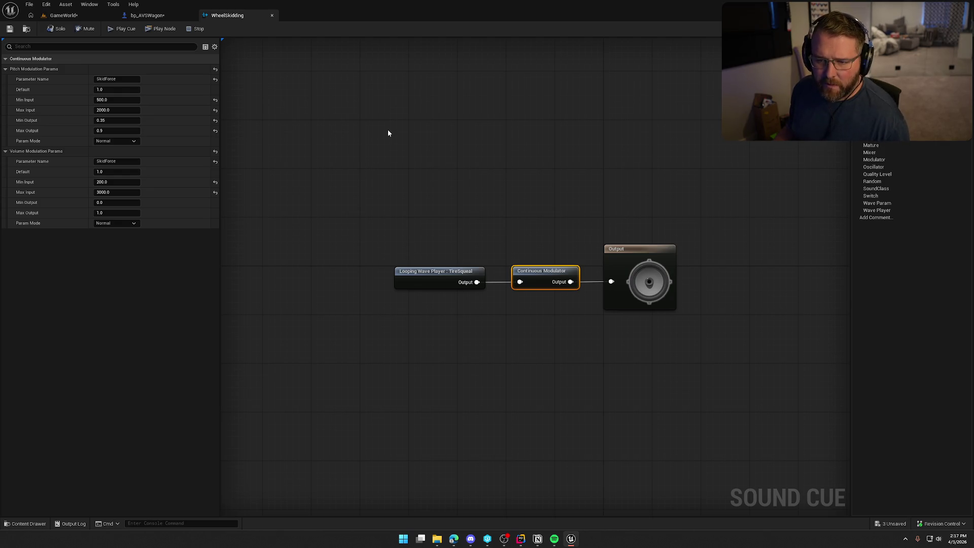
pyautogui.middleClick(252, 19)
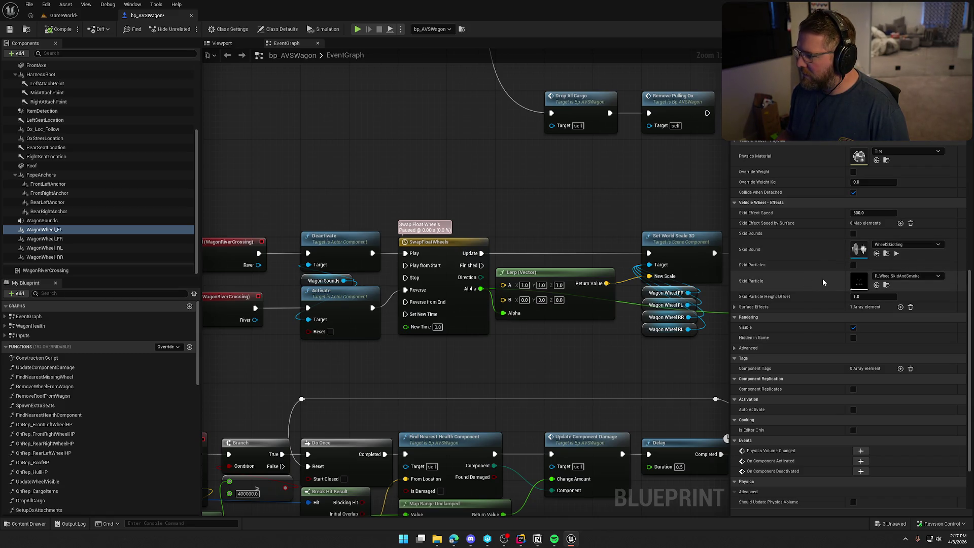
# Turn on Skid Particles and Skid Sounds in WagonWheel_FL's first Surface Effects entry
pyautogui.click(735, 307)
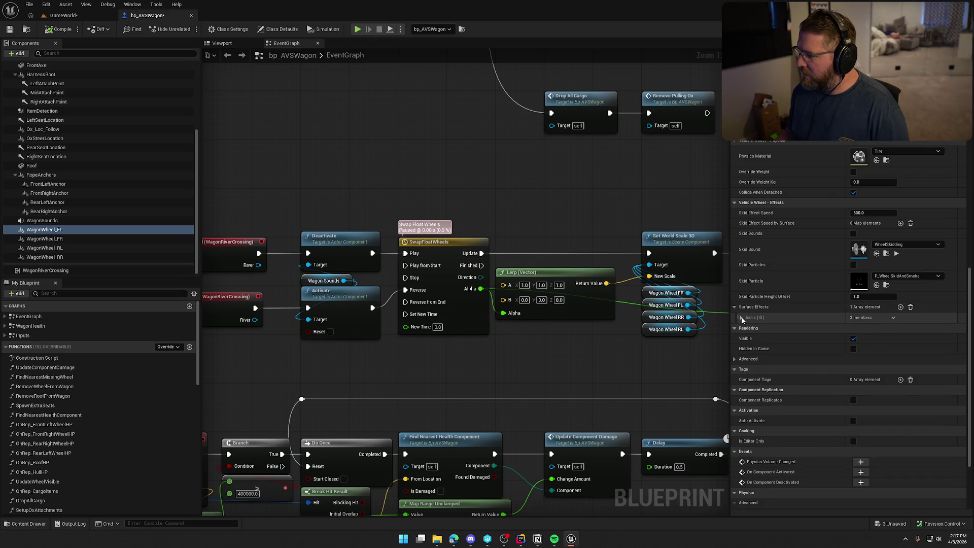
pyautogui.click(741, 317)
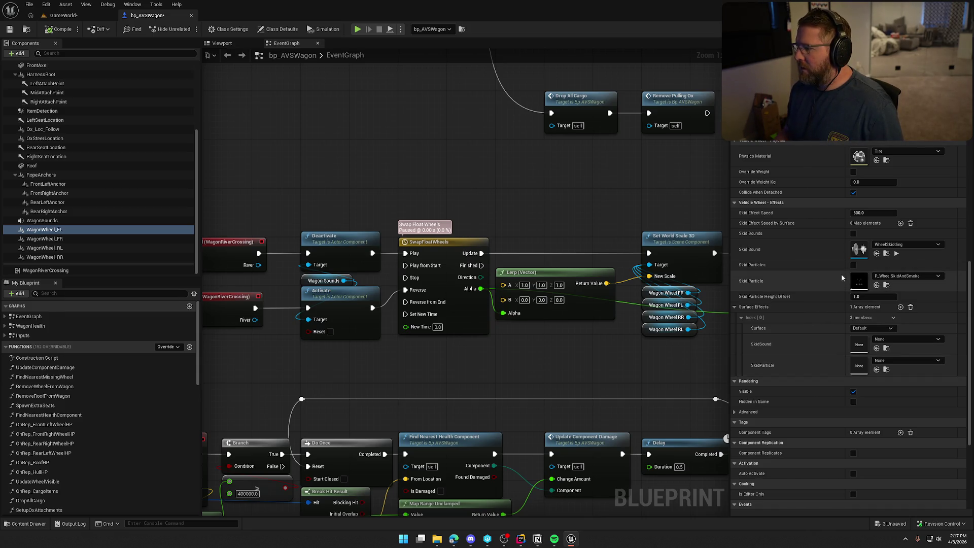
pyautogui.click(854, 265)
pyautogui.click(854, 234)
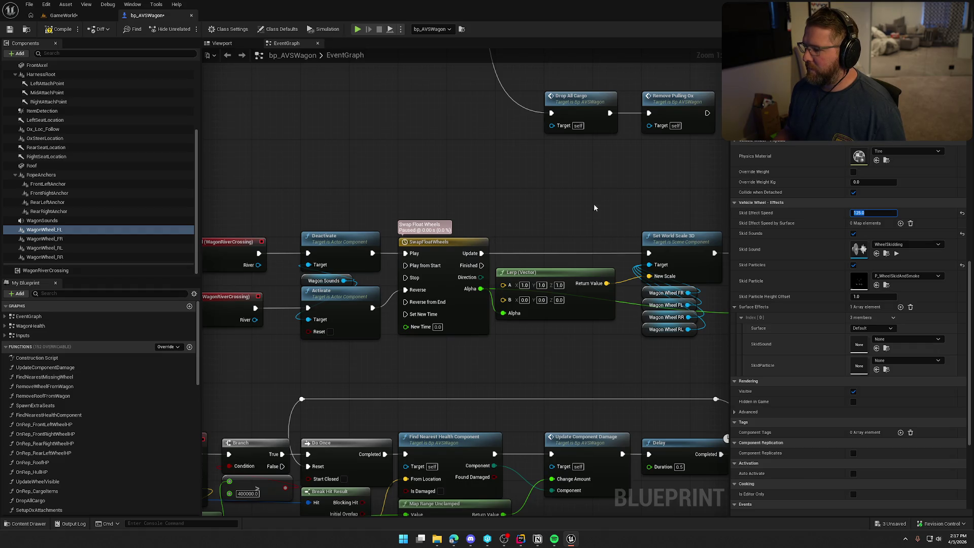
# Compile and check out bp_AVSWagon, then start a play session in GameWorld
pyautogui.click(63, 28)
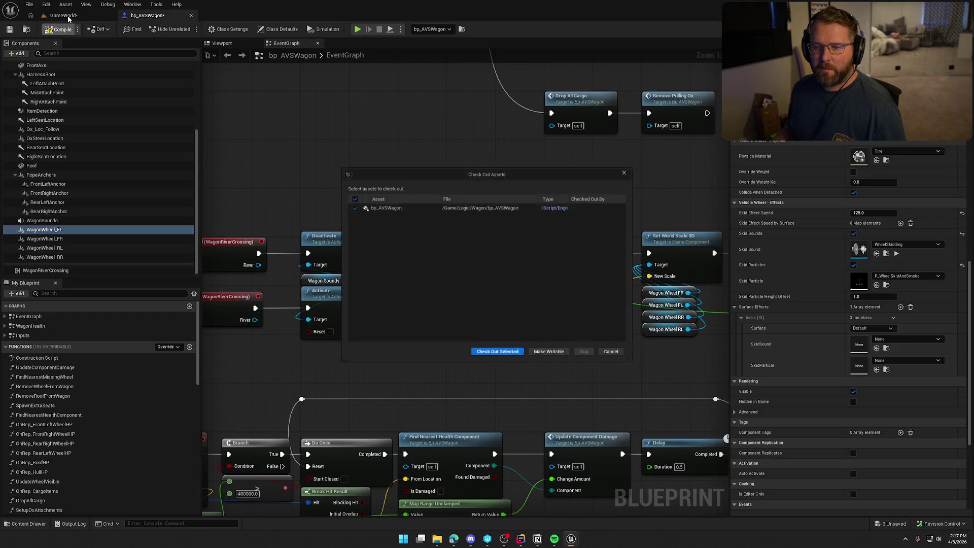
pyautogui.click(505, 356)
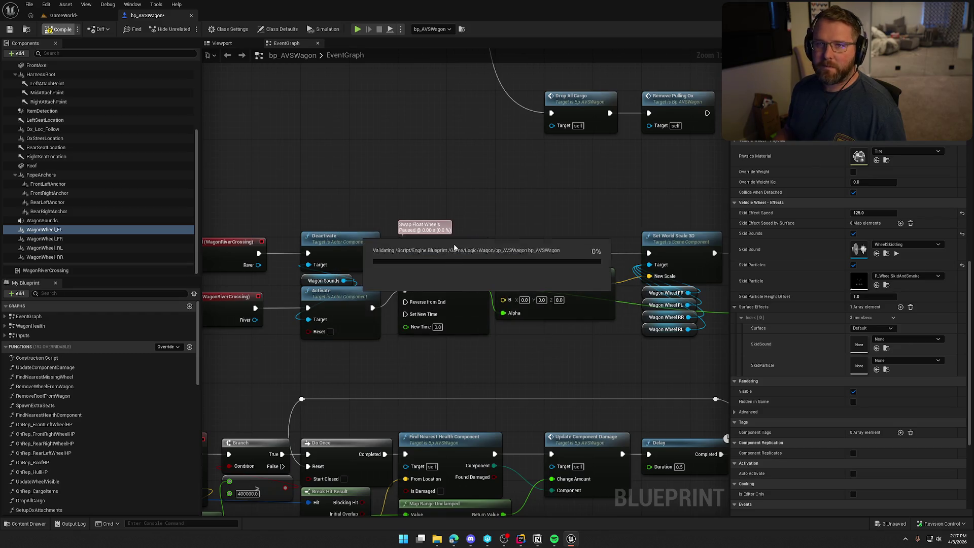
pyautogui.click(64, 16)
pyautogui.hotkey('alt', 'p')
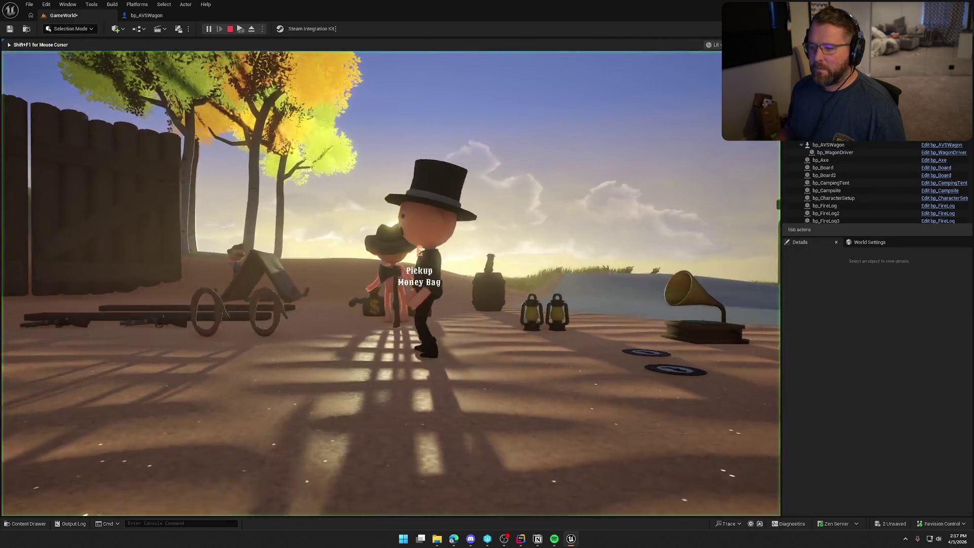
# Mount the ox with E for a test ride, then stop the play session
pyautogui.press('e')
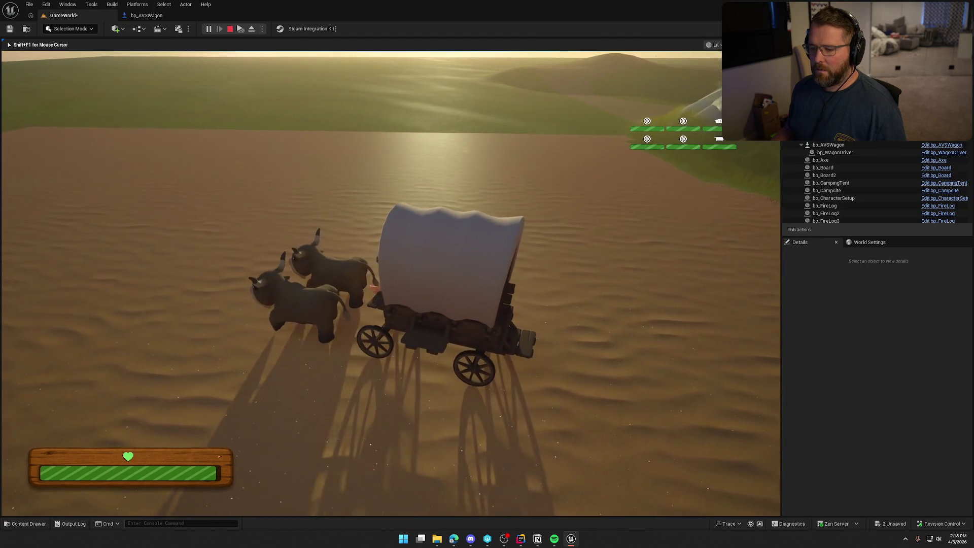
pyautogui.press('Escape')
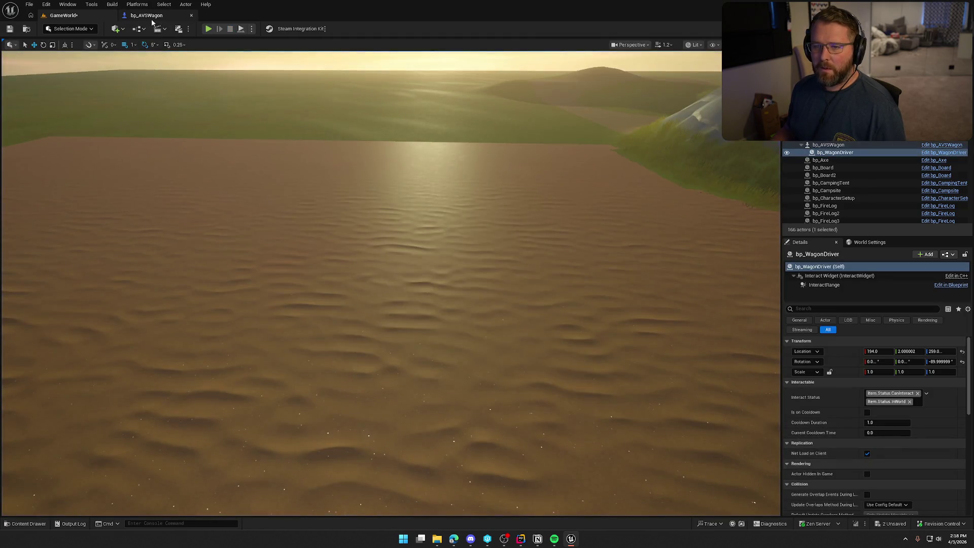
# Tick Skid Sounds on the selected bp_AVSWagon wheels, then play GameWorld again
pyautogui.click(151, 22)
pyautogui.keyDown('shift'); pyautogui.click(58, 257); pyautogui.keyUp('shift')
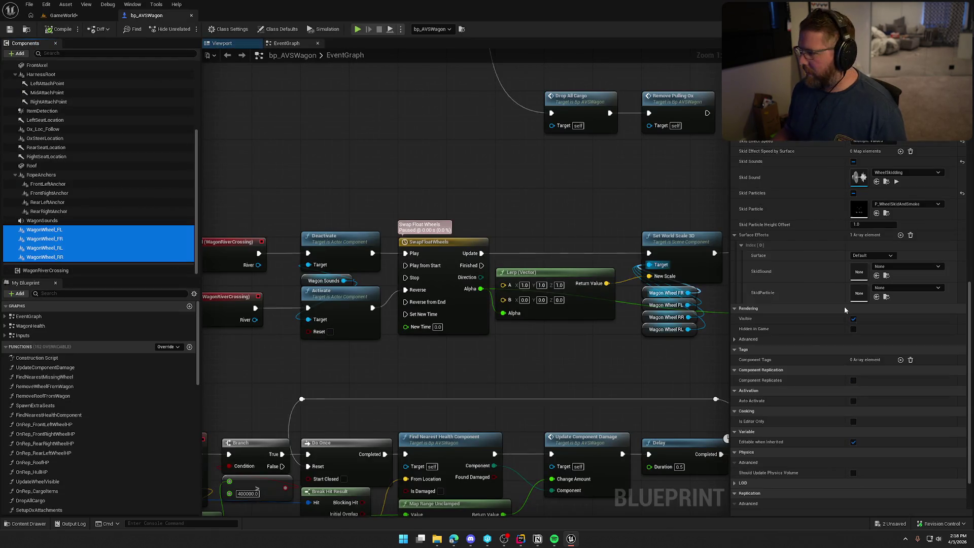
pyautogui.click(854, 162)
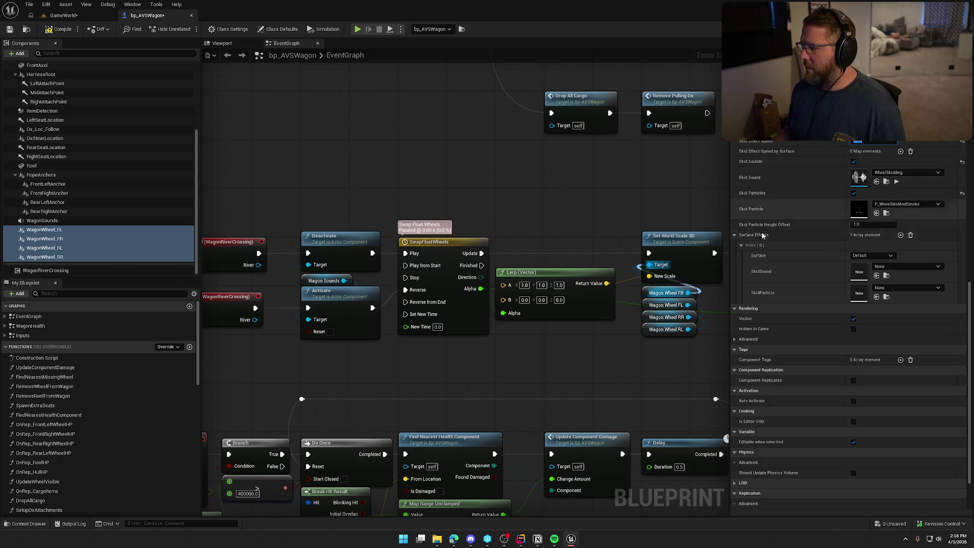
pyautogui.click(64, 16)
pyautogui.hotkey('alt', 'p')
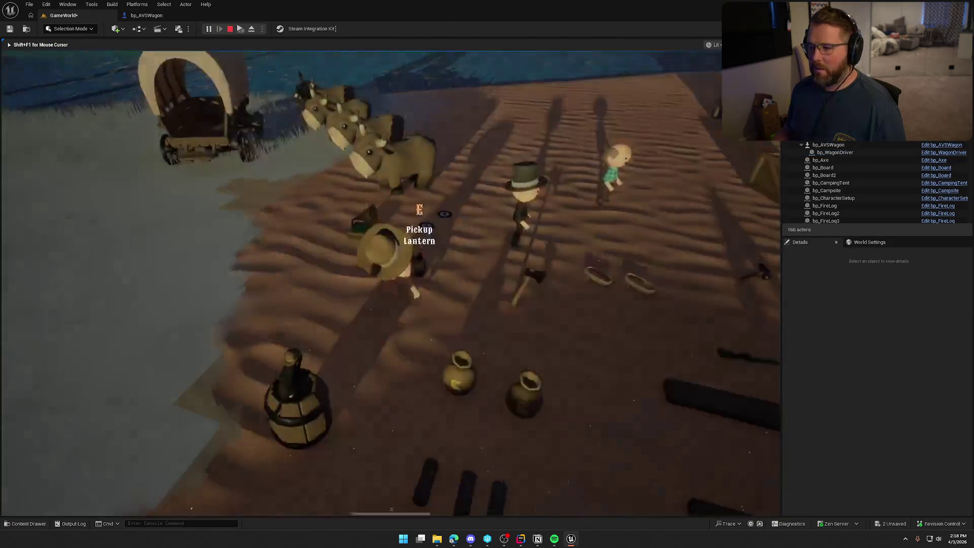
# Walk the character to the oxen and board the wagon with E
pyautogui.press('w')
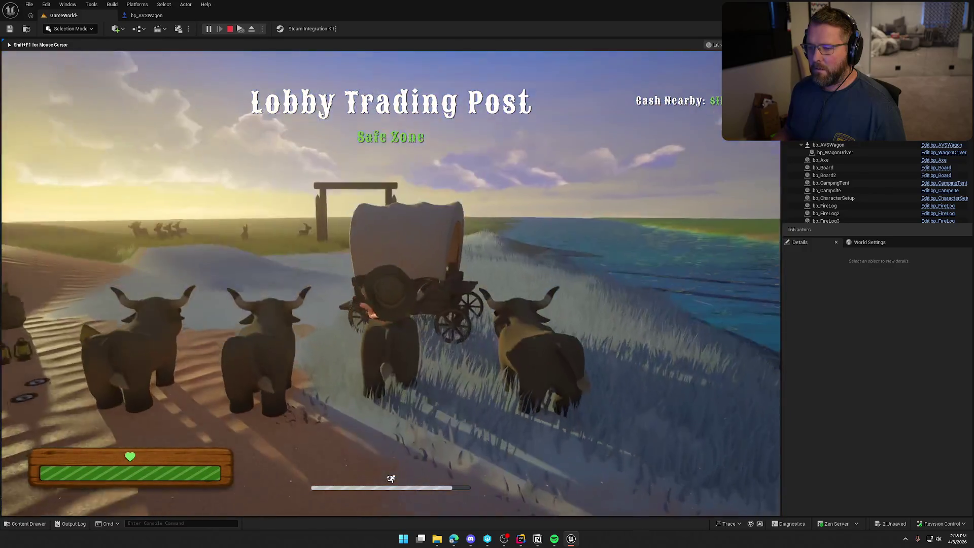
pyautogui.press('w')
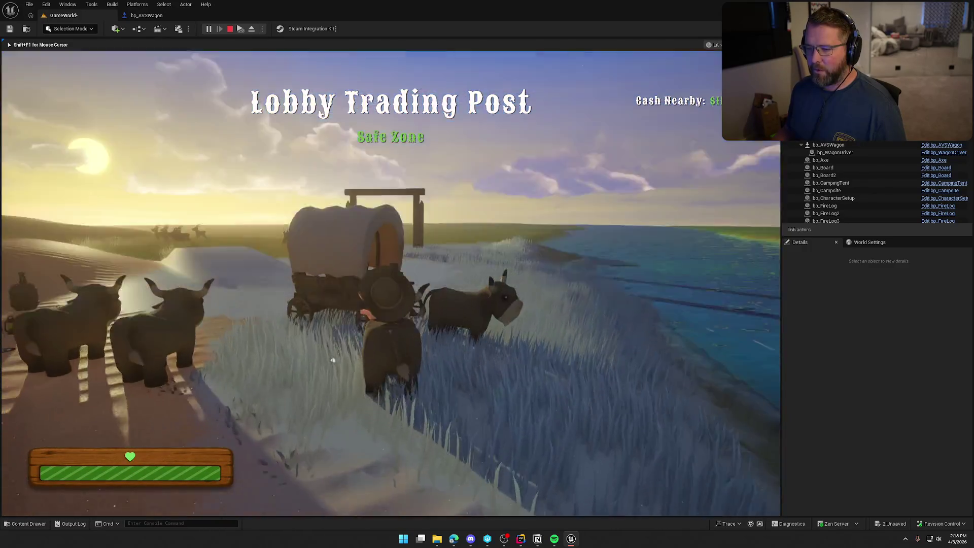
pyautogui.press('w')
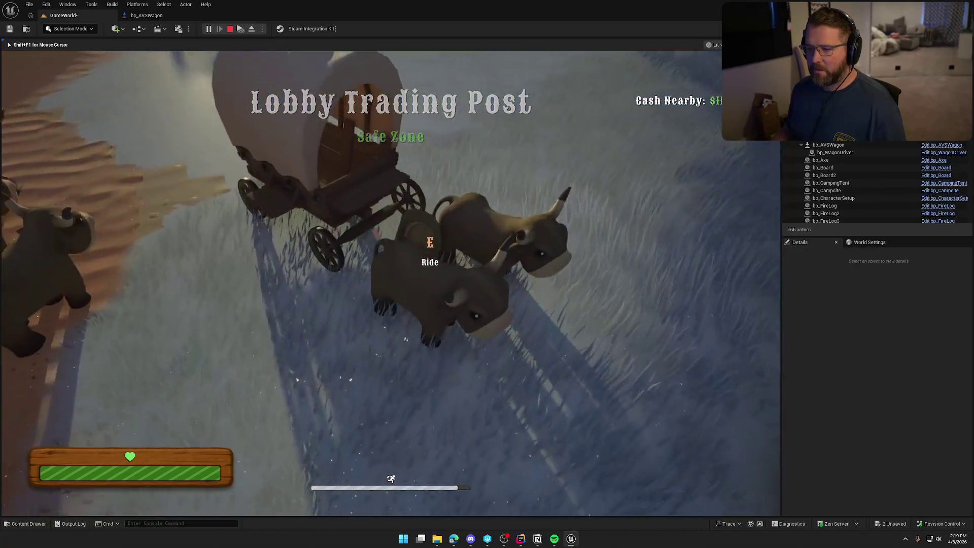
pyautogui.press('e')
# Drive the wagon over sand past the cabin and along the grassy bank, then return to bp_AVSWagon
pyautogui.press('w')
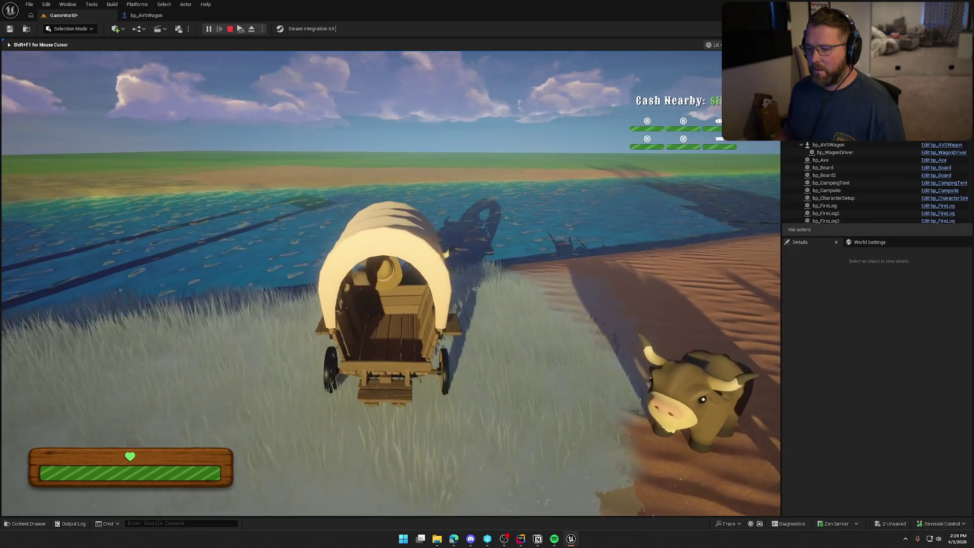
pyautogui.press('w')
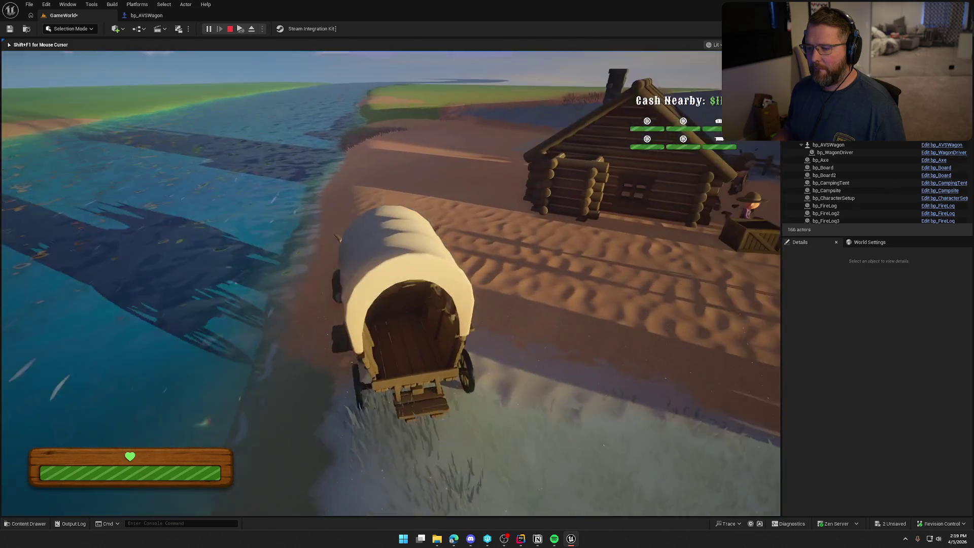
pyautogui.press('w')
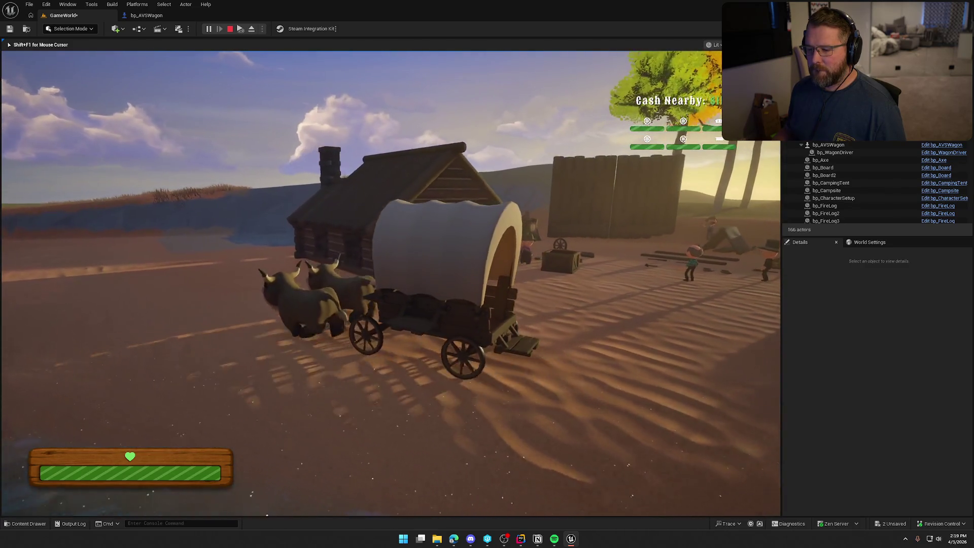
pyautogui.press('w')
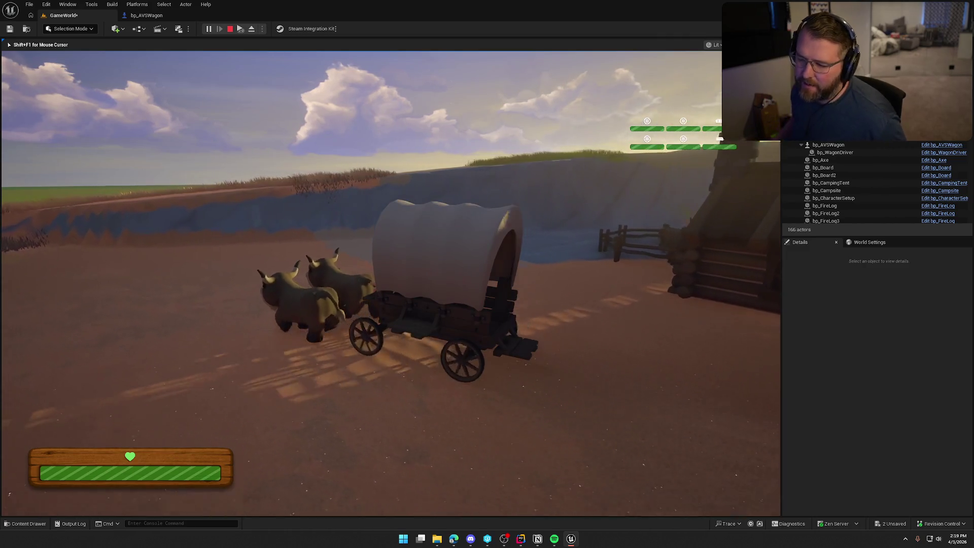
pyautogui.press('w')
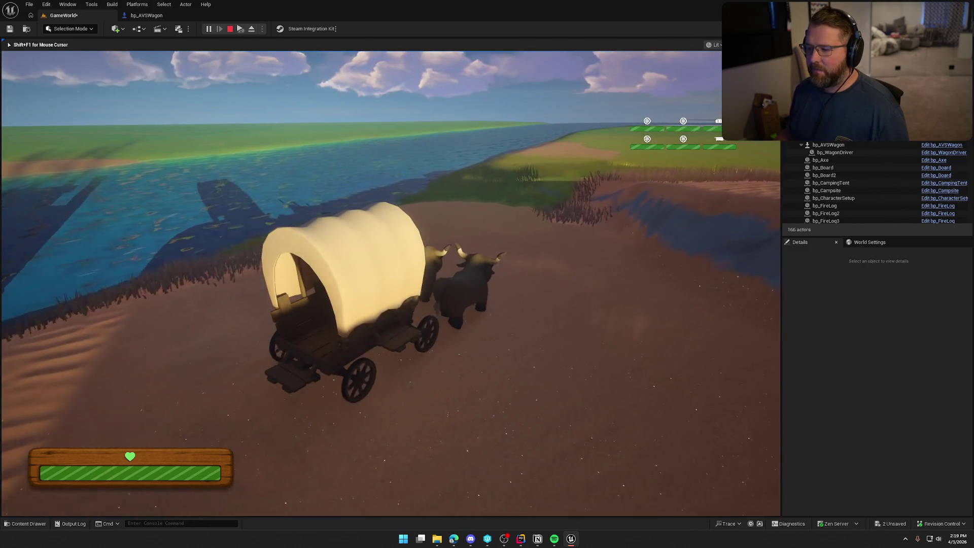
pyautogui.press('a')
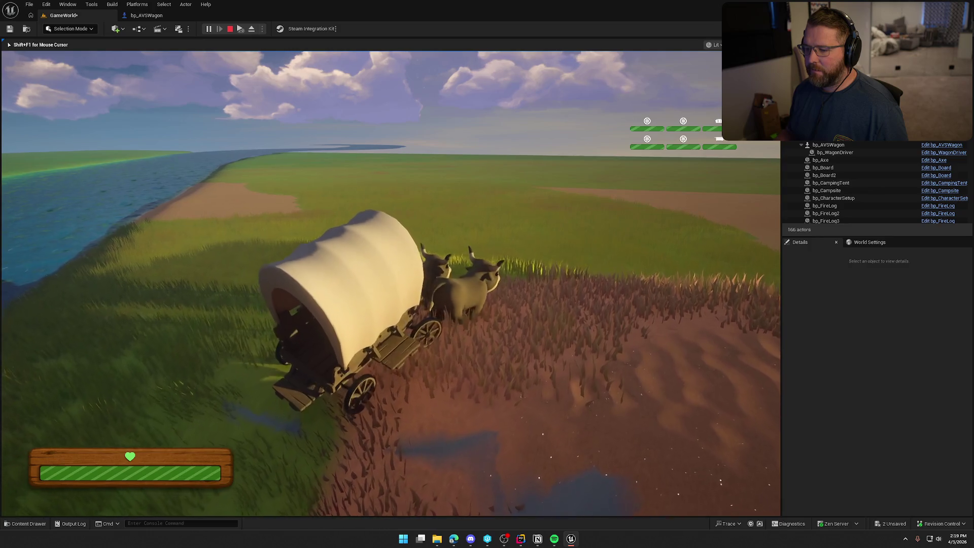
pyautogui.press('a')
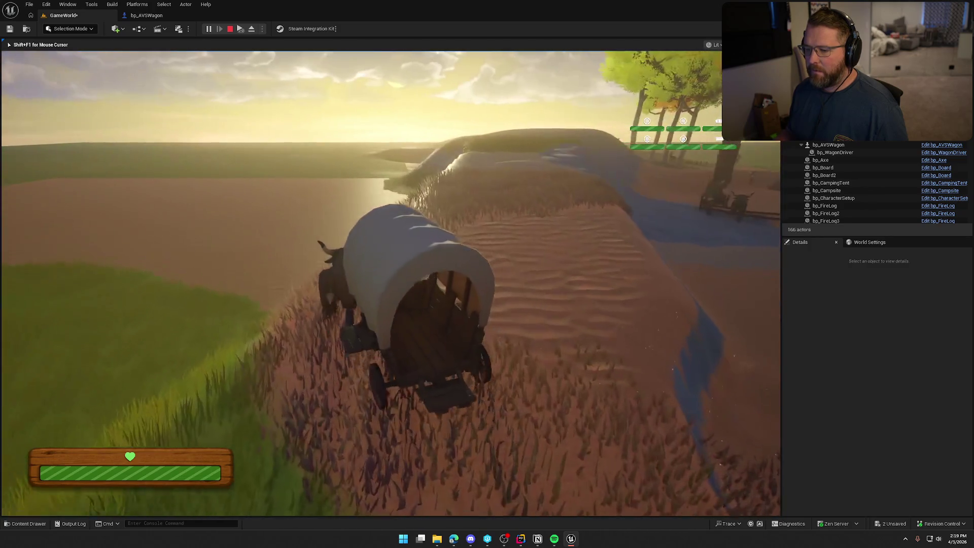
pyautogui.press('d')
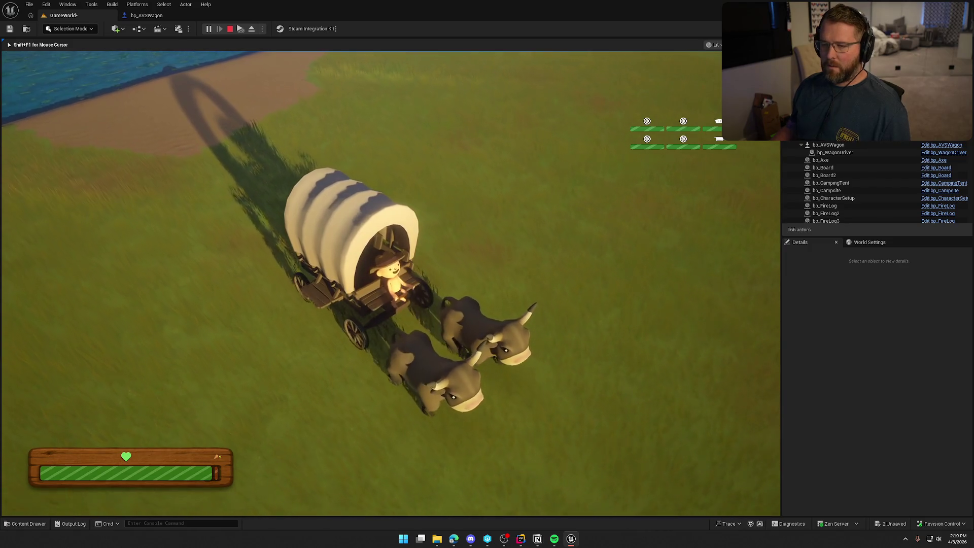
pyautogui.press('Escape')
pyautogui.click(149, 15)
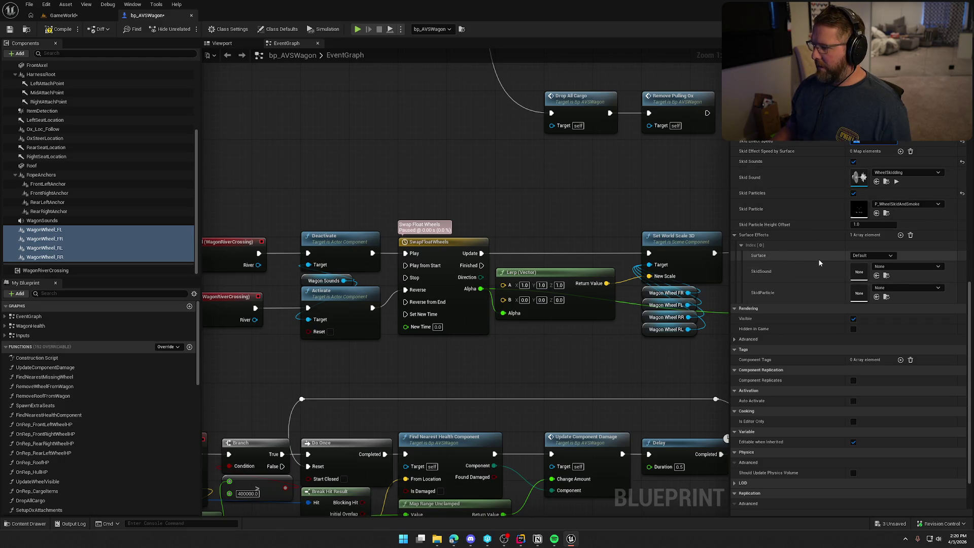
# Delete the only Surface Effects element, compile bp_AVSWagon and play GameWorld again
pyautogui.click(911, 235)
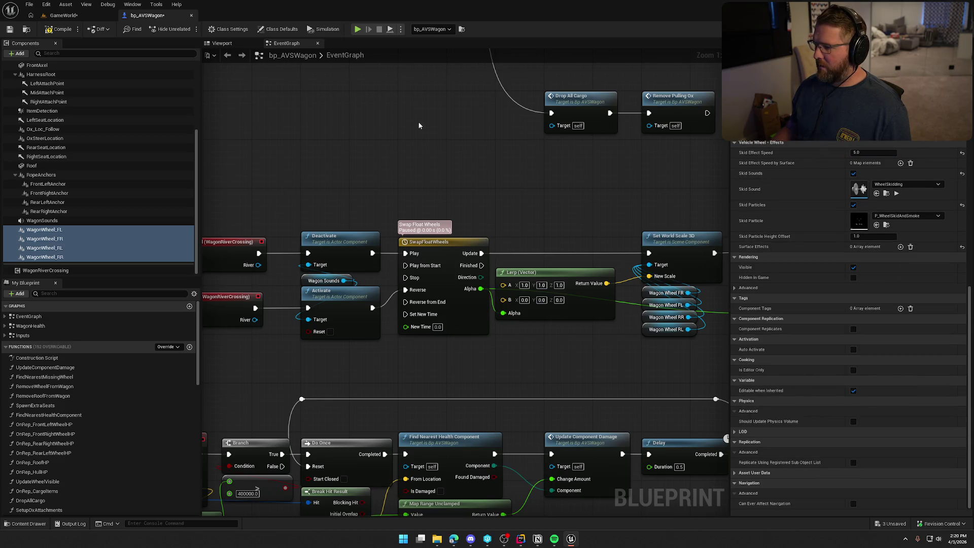
pyautogui.click(57, 29)
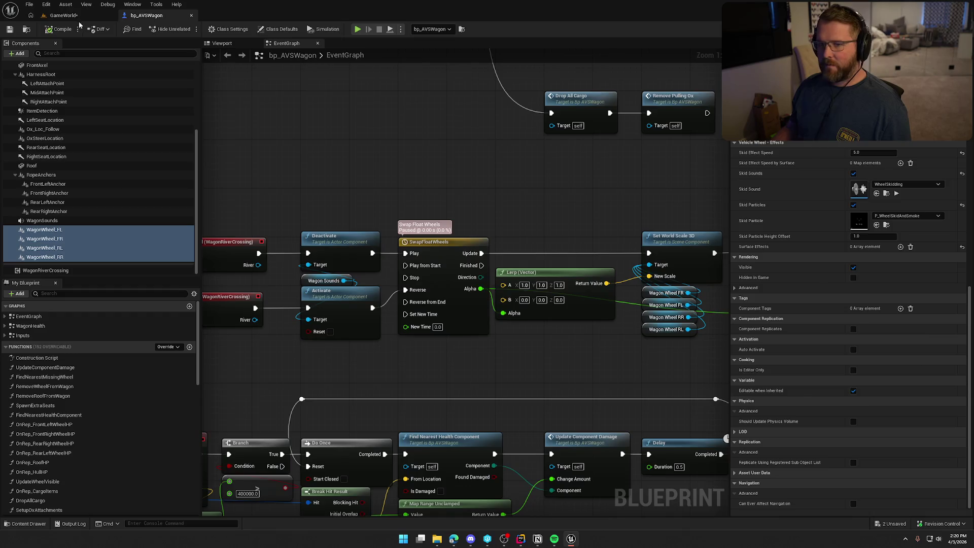
pyautogui.click(64, 15)
pyautogui.click(209, 29)
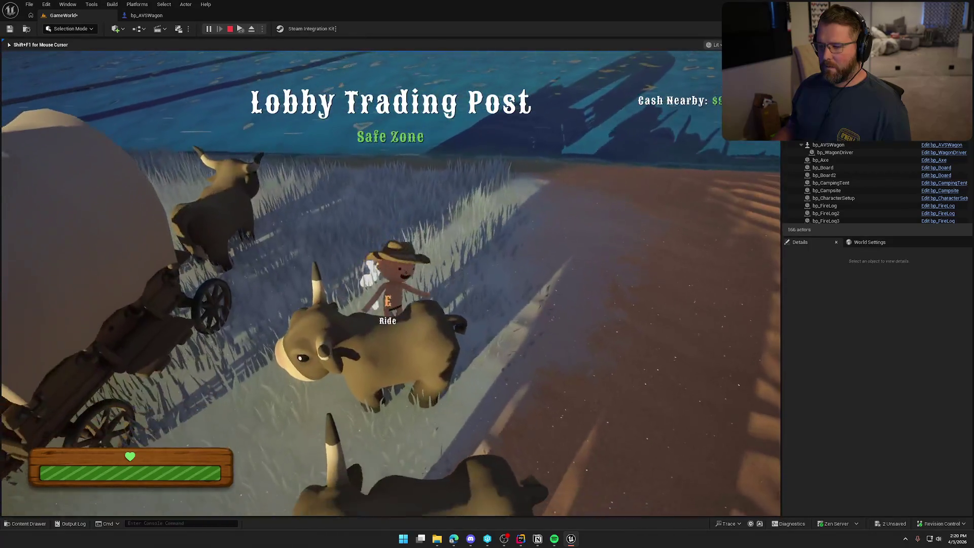
# Board the wagon and drive it along the beach toward the cabin, then stop and reopen bp_AVSWagon
pyautogui.press('w')
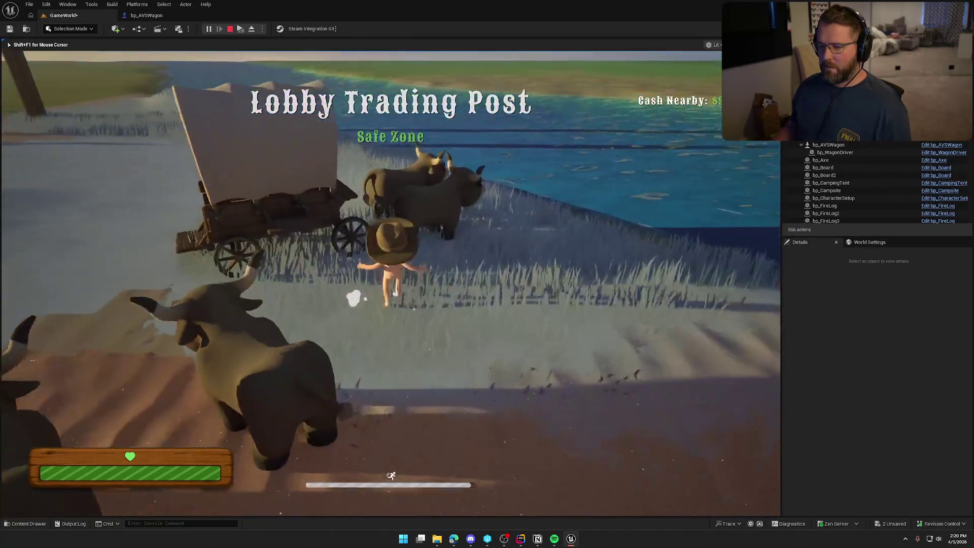
pyautogui.press('e')
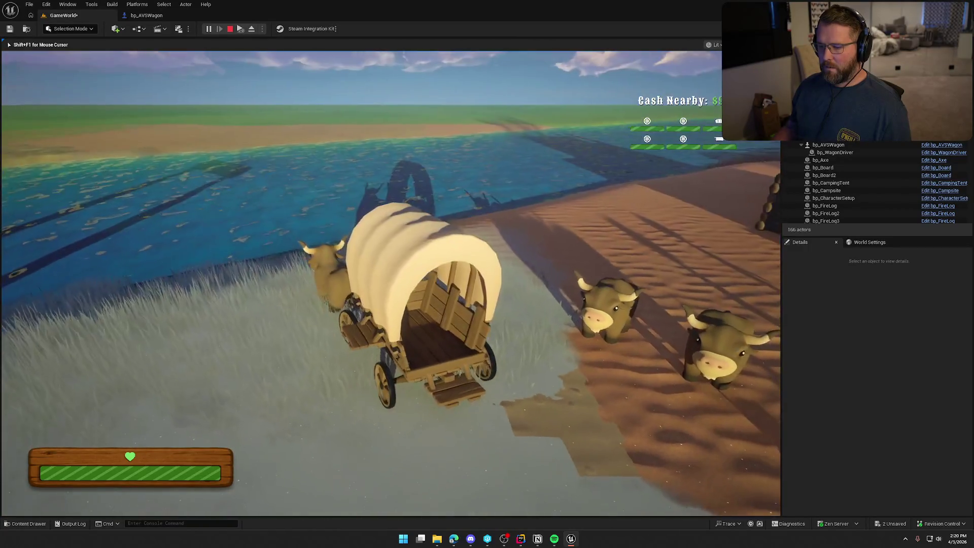
pyautogui.press('w')
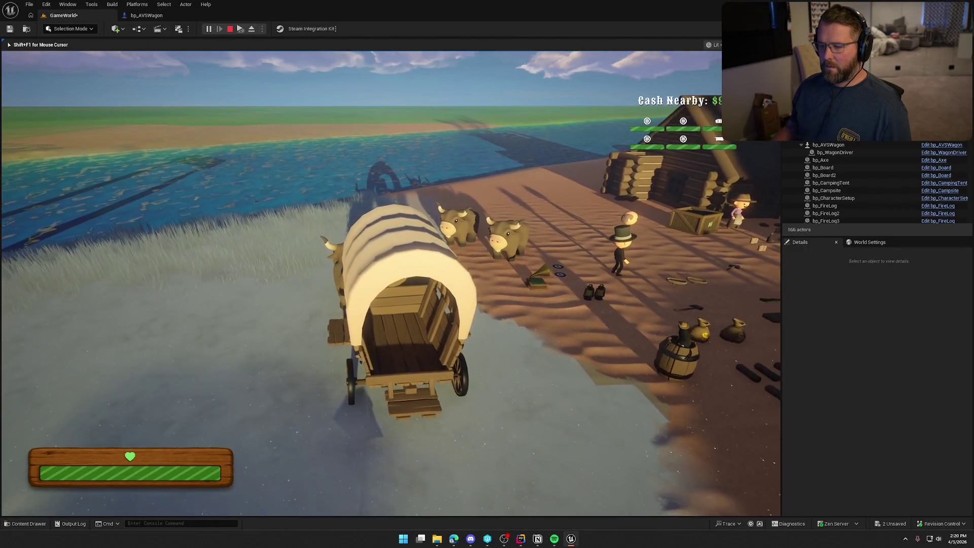
pyautogui.press('a')
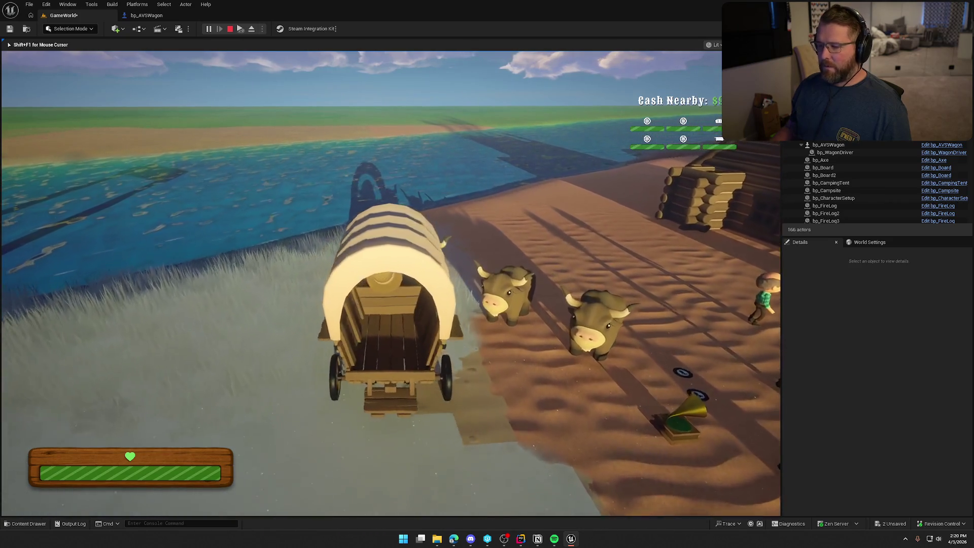
pyautogui.press('a')
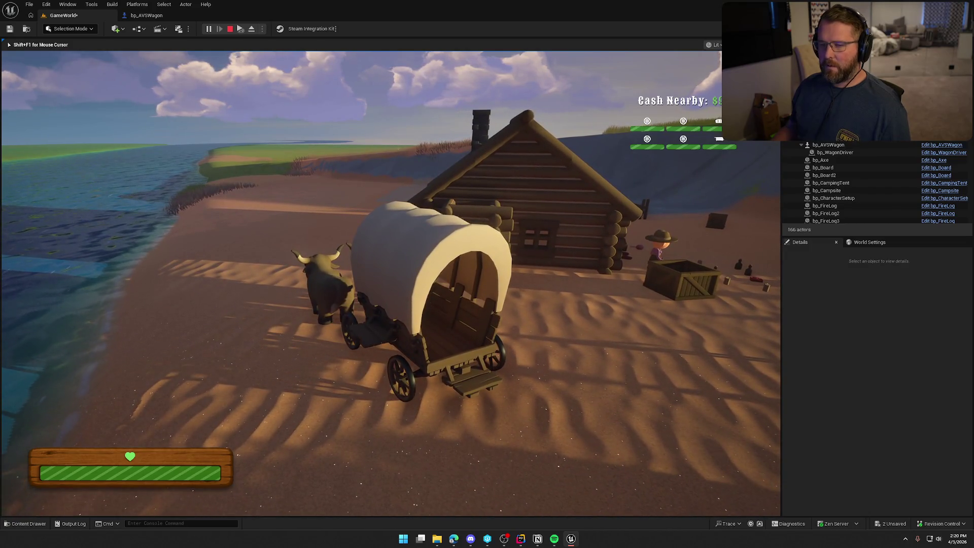
pyautogui.press('Escape')
pyautogui.click(159, 18)
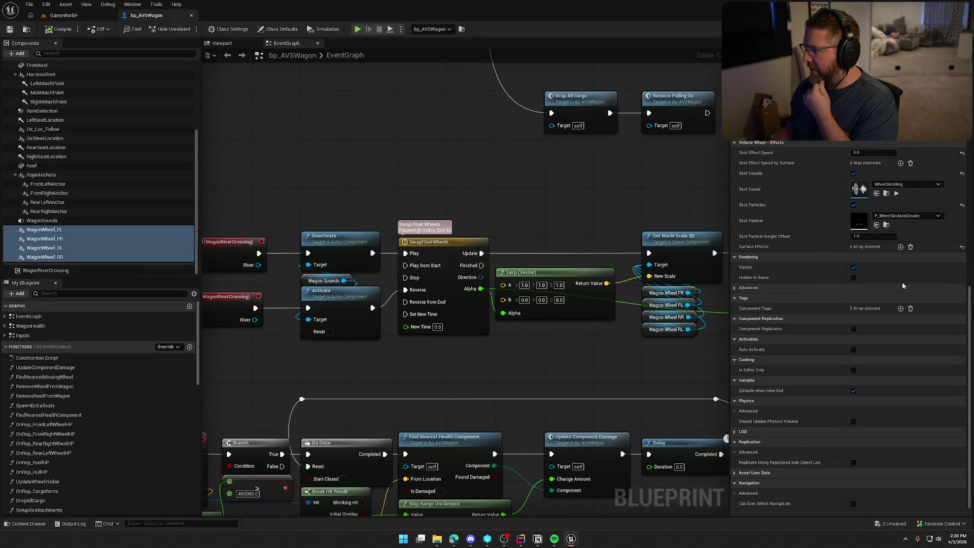
# Add a Surface Effects element and set its surface type to Snow
pyautogui.click(962, 247)
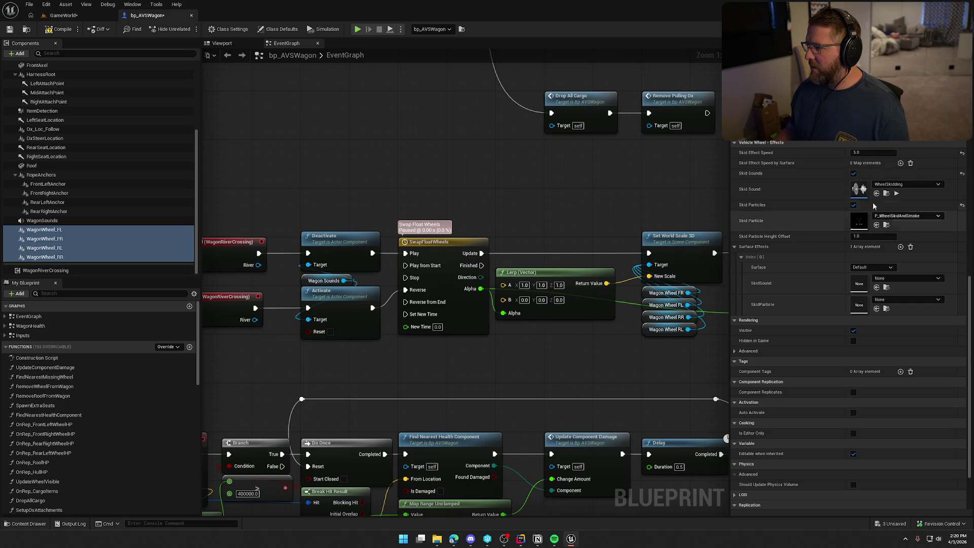
pyautogui.click(911, 283)
pyautogui.click(911, 282)
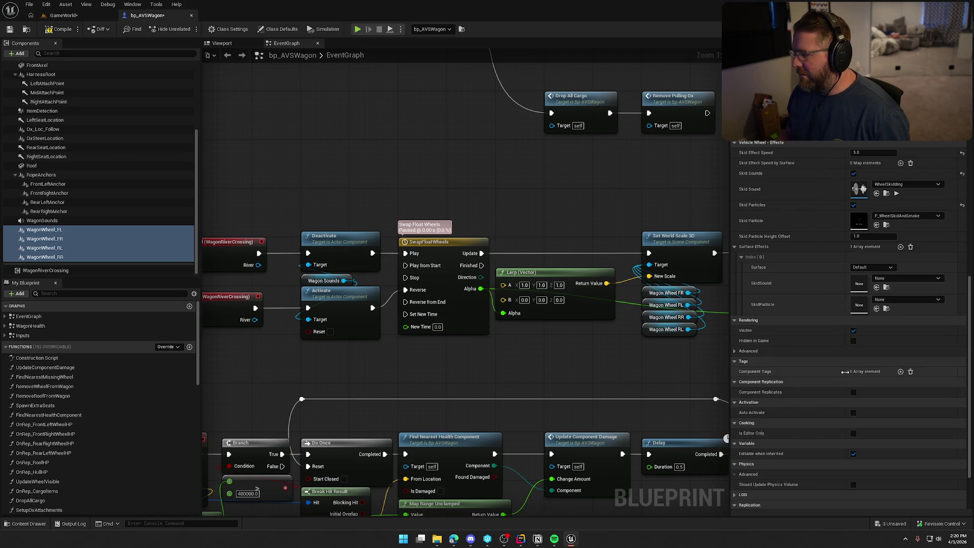
pyautogui.click(894, 280)
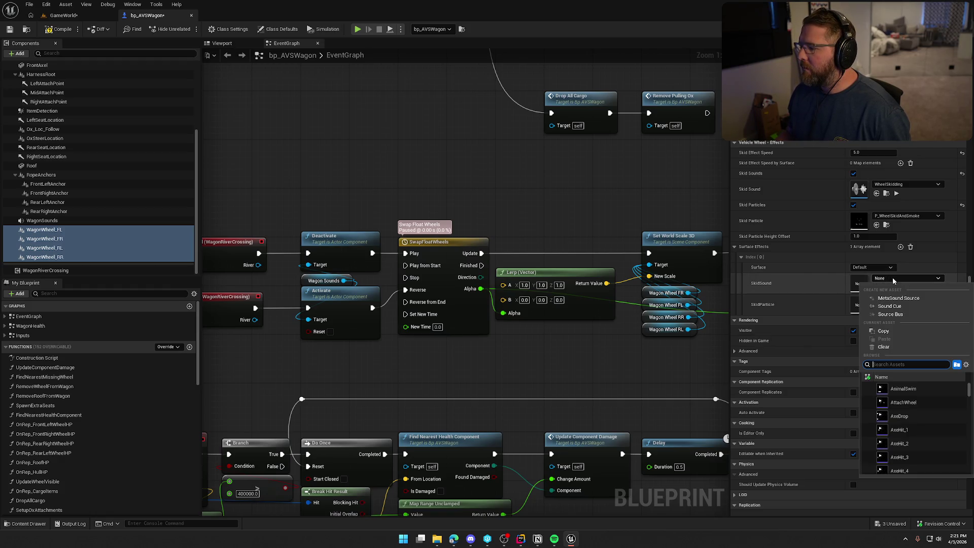
pyautogui.press('Escape')
pyautogui.click(874, 267)
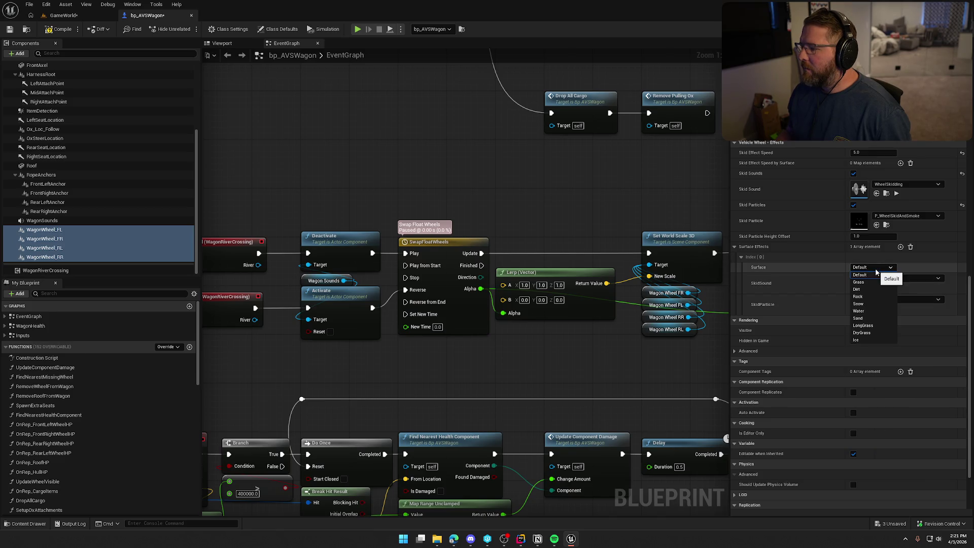
pyautogui.click(872, 304)
# Set SkidSound to WheelSkidding and SkidParticle to P_WheelSkidAndSmoke
pyautogui.click(900, 278)
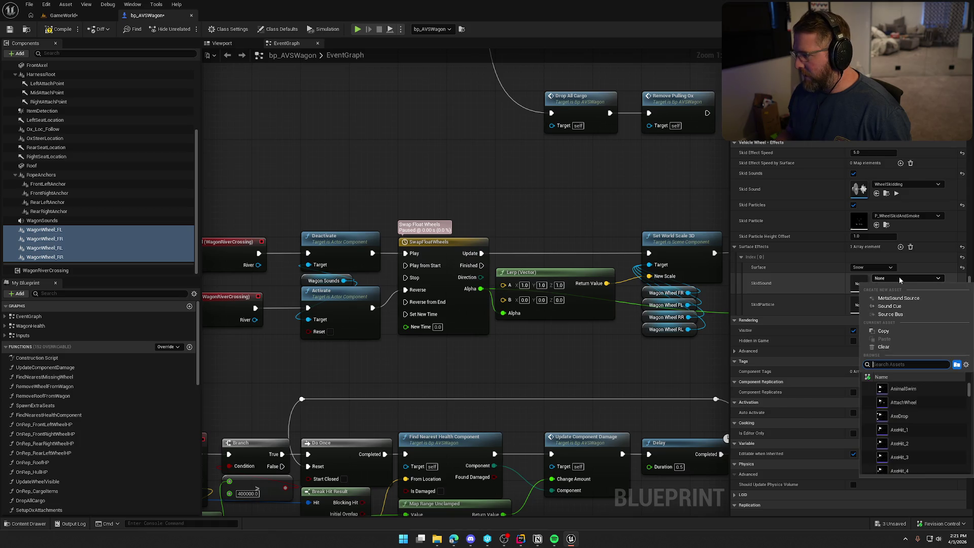
pyautogui.write('wheelsk')
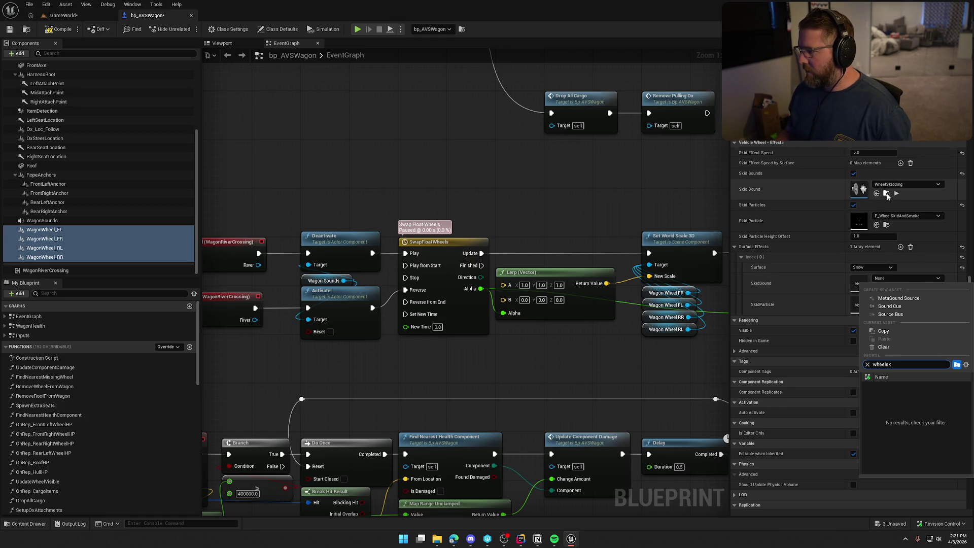
pyautogui.click(887, 193)
pyautogui.click(876, 287)
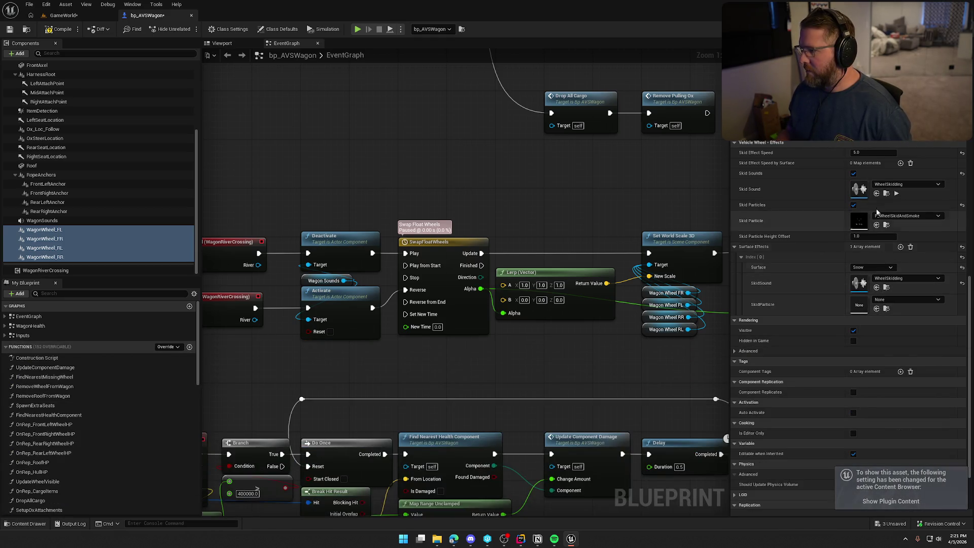
pyautogui.click(887, 225)
pyautogui.click(877, 309)
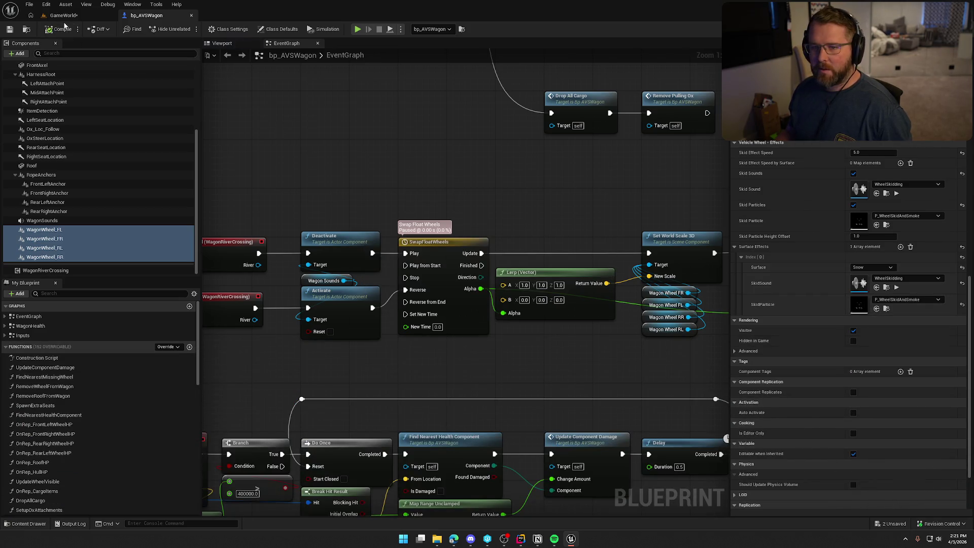
# Switch to GameWorld, start Play, and run the character toward the wagon
pyautogui.click(63, 15)
pyautogui.click(209, 29)
pyautogui.hotkey('shift', 'w')
# Walk past the bison to the wagon, ride it around, then leave the game with F8
pyautogui.press('w')
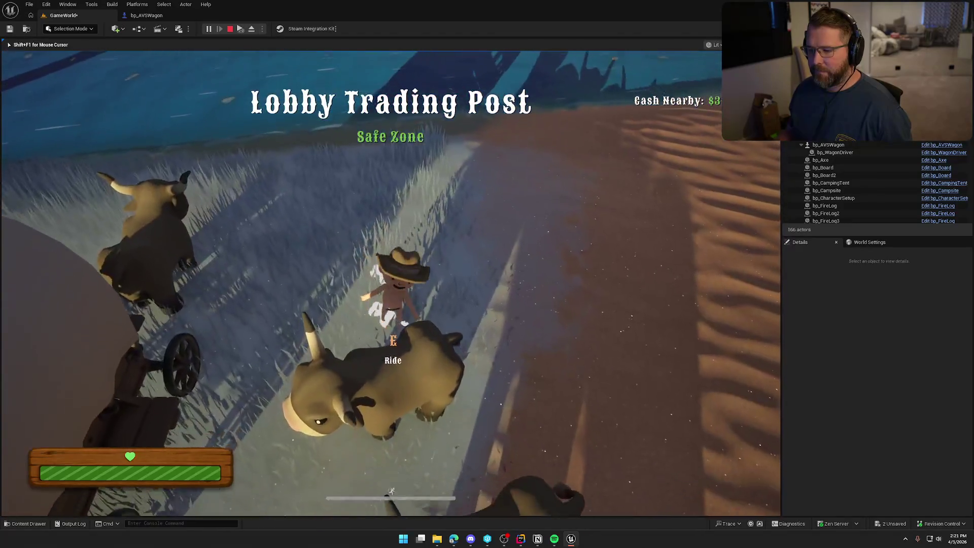
pyautogui.press('w')
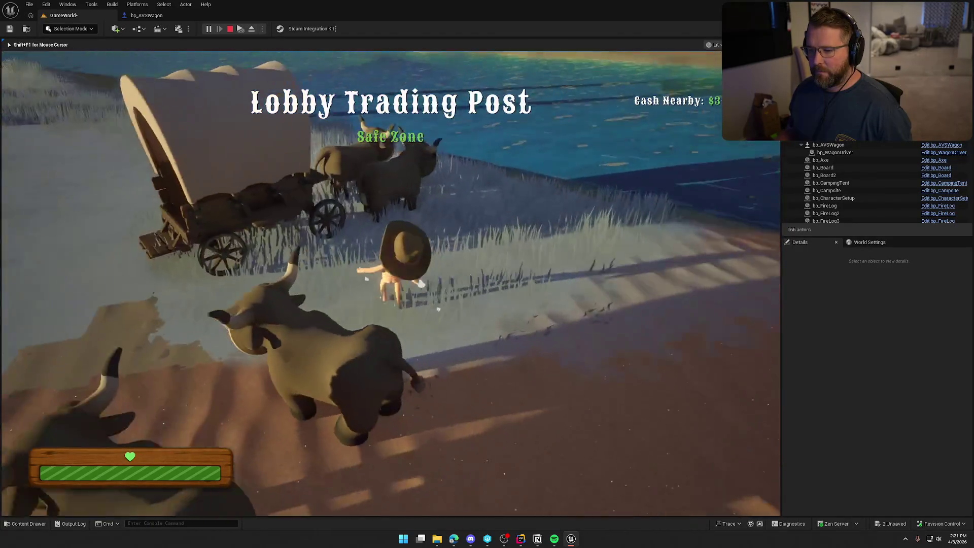
pyautogui.press('w')
pyautogui.press('e')
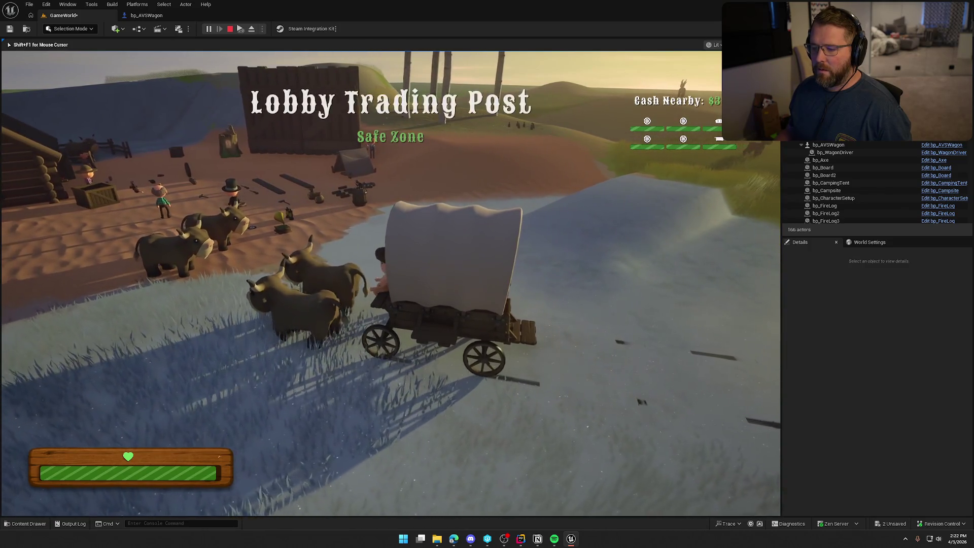
pyautogui.press('F8')
# Uncheck wheel Skid Sounds and Skid Particles, clear Surface Effects, set Skid Effect Speed 500, and compile
pyautogui.click(942, 145)
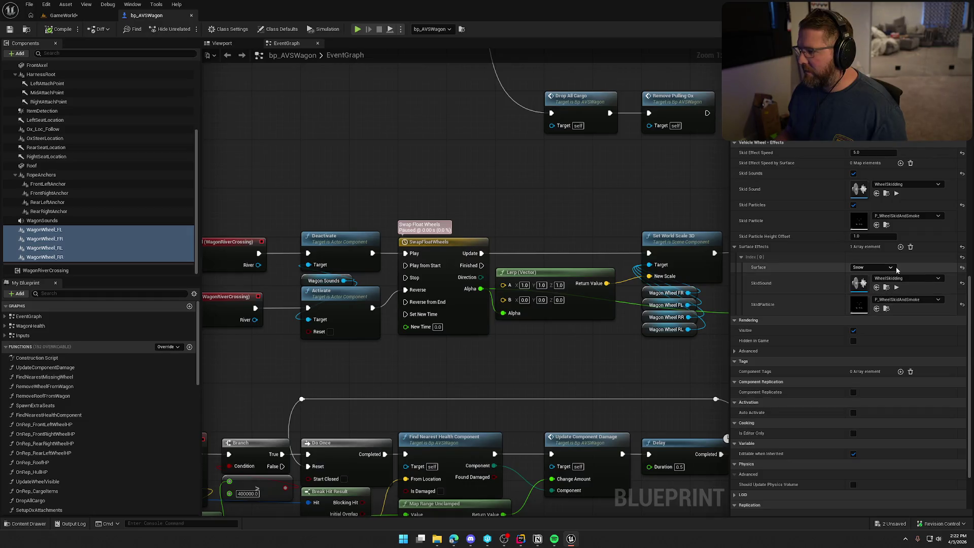
pyautogui.click(854, 173)
pyautogui.click(853, 205)
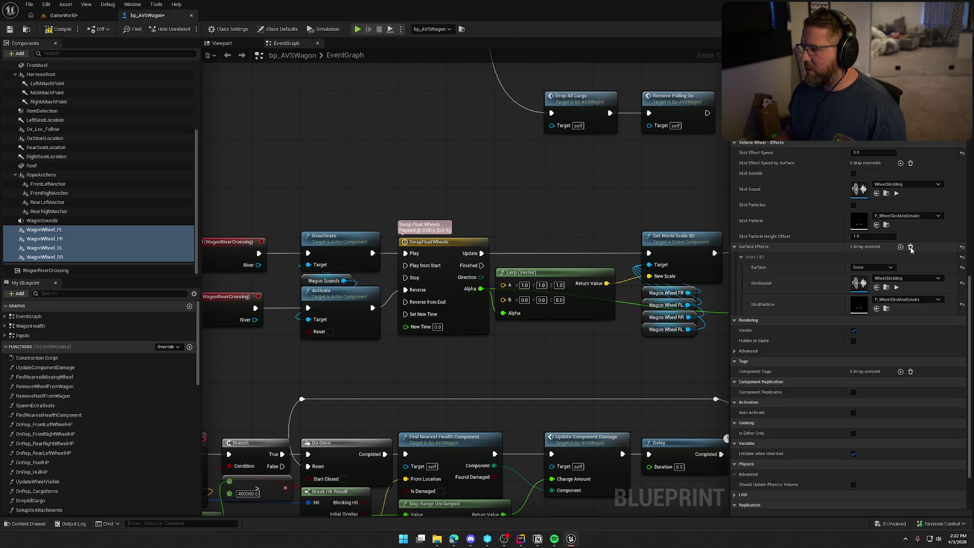
pyautogui.click(911, 247)
pyautogui.click(962, 152)
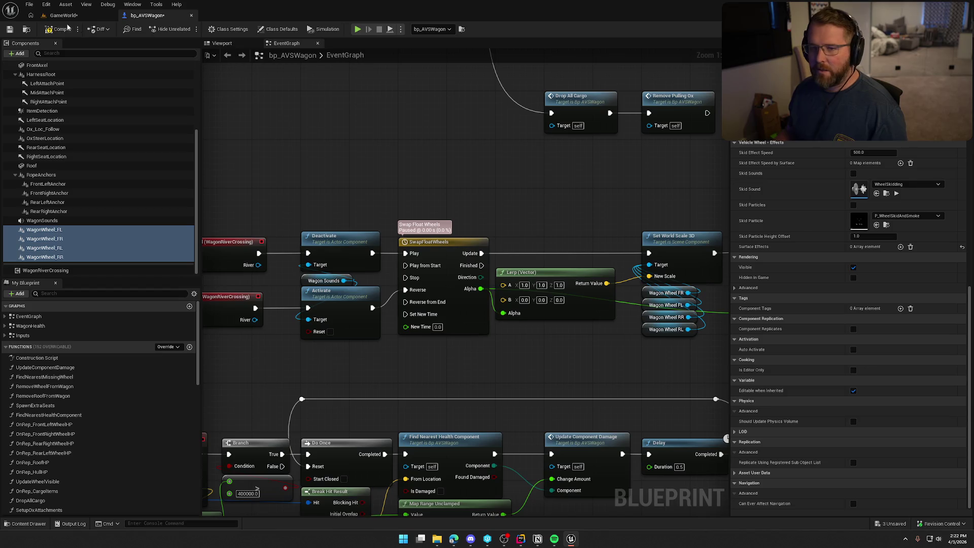
pyautogui.click(8, 30)
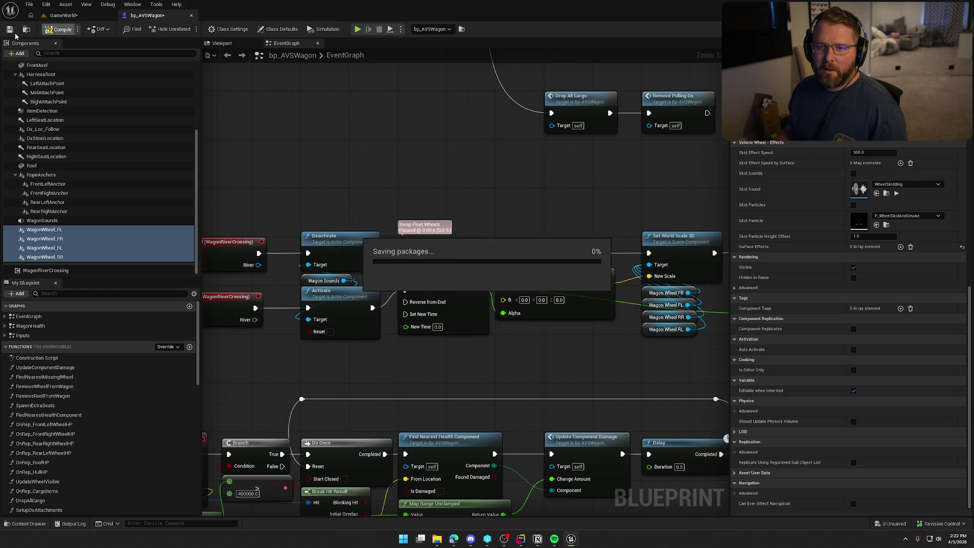
pyautogui.click(329, 130)
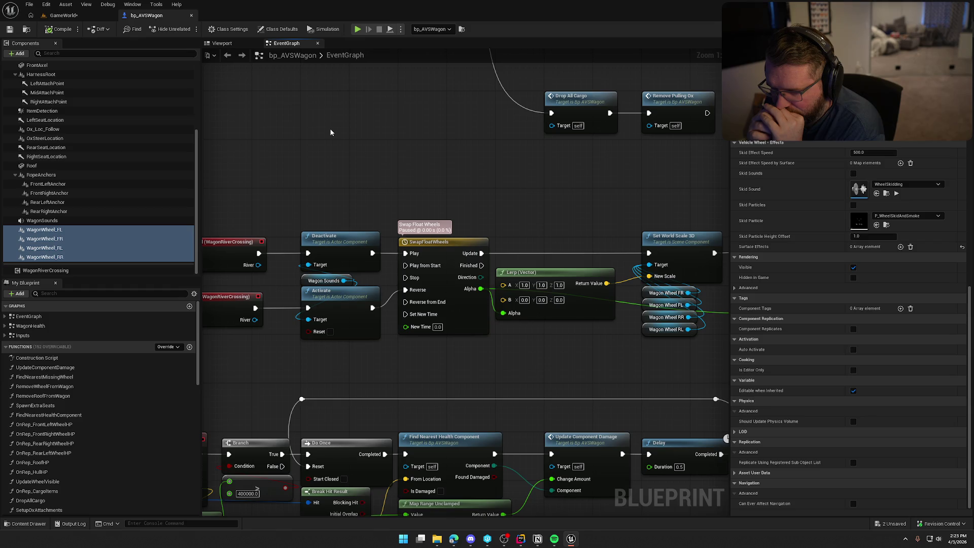
# Inspect the WagonSounds component's settings in Details
pyautogui.click(48, 221)
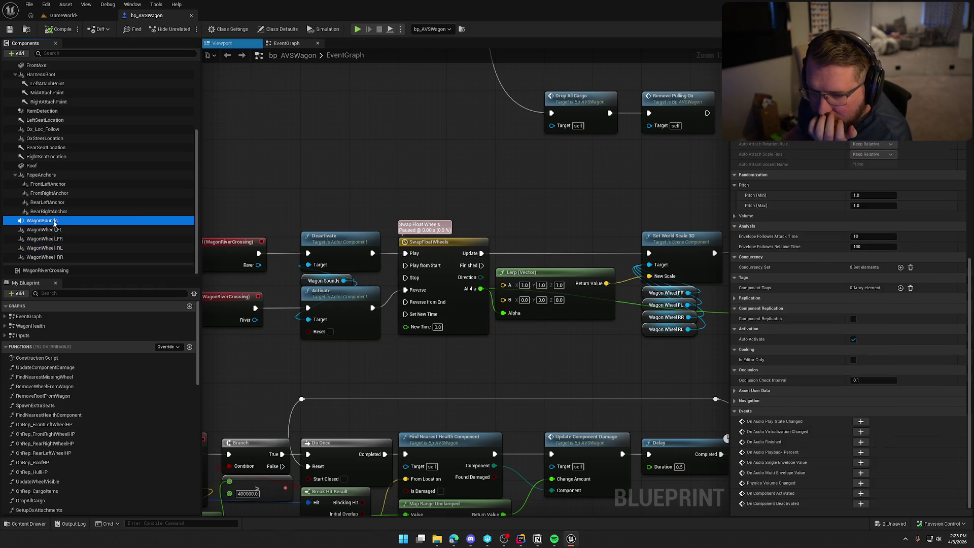
pyautogui.scroll(6, 857, 276)
pyautogui.scroll(6, 857, 276)
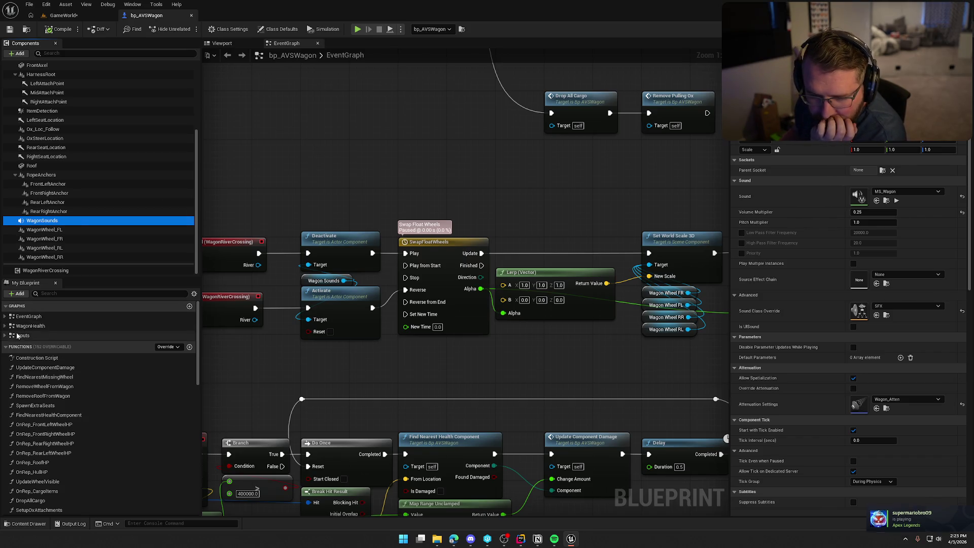
# Jump to Event Tick and frame its Branch and Line Trace logic in the graph
pyautogui.click(5, 316)
pyautogui.click(51, 440)
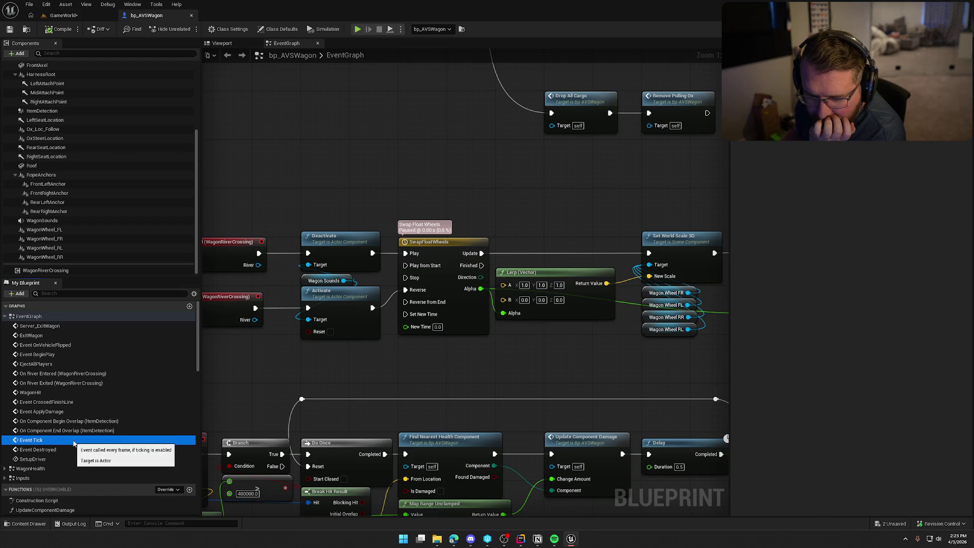
pyautogui.doubleClick(50, 440)
pyautogui.moveTo(569, 396); pyautogui.dragTo(319, 328)
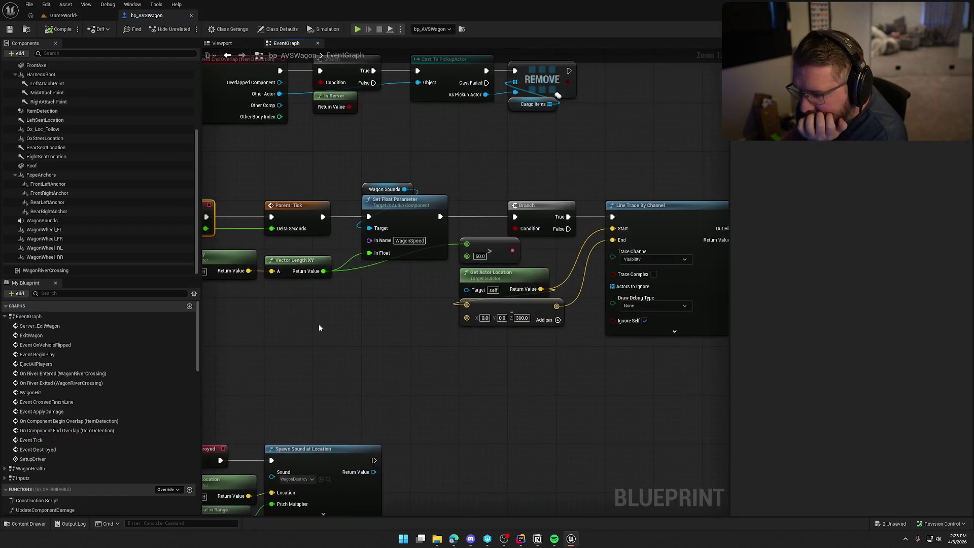
pyautogui.moveTo(384, 345)
pyautogui.mouseDown()
pyautogui.moveTo(191, 324)
pyautogui.moveTo(152, 330)
pyautogui.moveTo(461, 294)
pyautogui.moveTo(321, 305)
pyautogui.mouseUp()
pyautogui.scroll(-5, 320, 306)
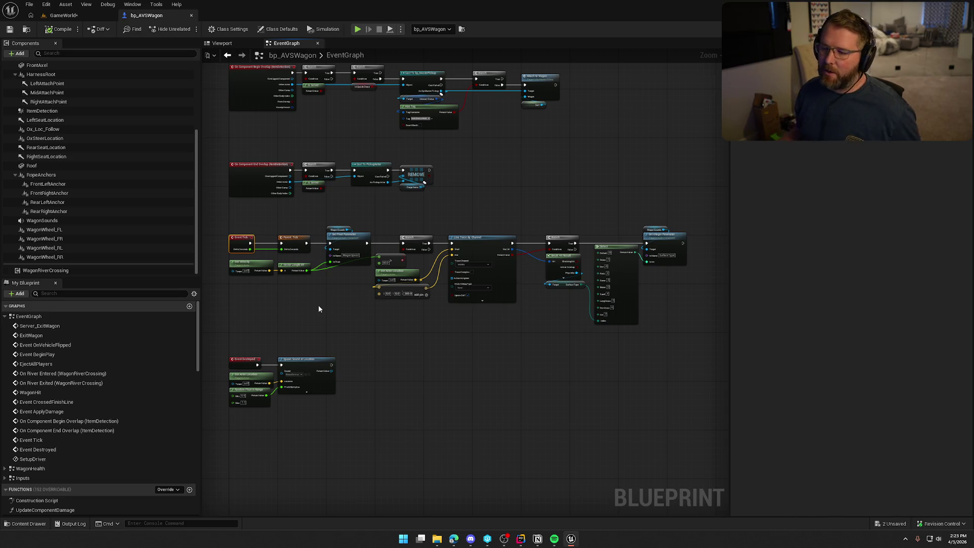
# Select all four wagon wheels and review their Vehicle Wheel - Effects settings
pyautogui.click(45, 229)
pyautogui.keyDown('shift'); pyautogui.click(49, 256); pyautogui.keyUp('shift')
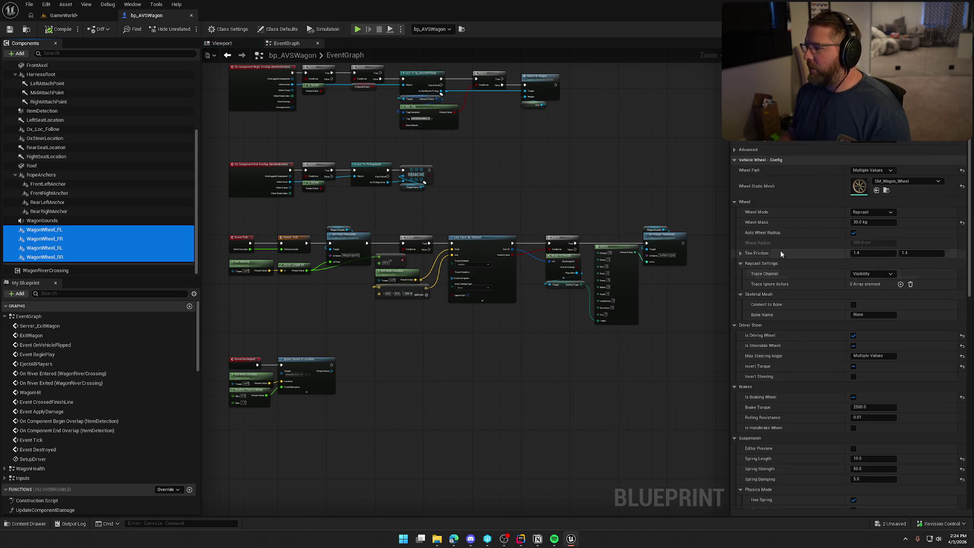
pyautogui.scroll(-6, 822, 379)
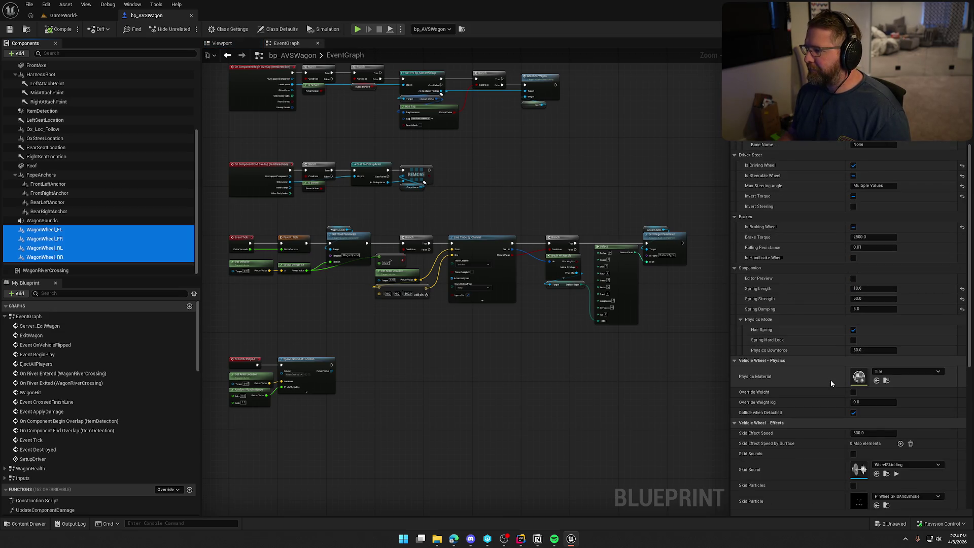
pyautogui.scroll(-8, 830, 380)
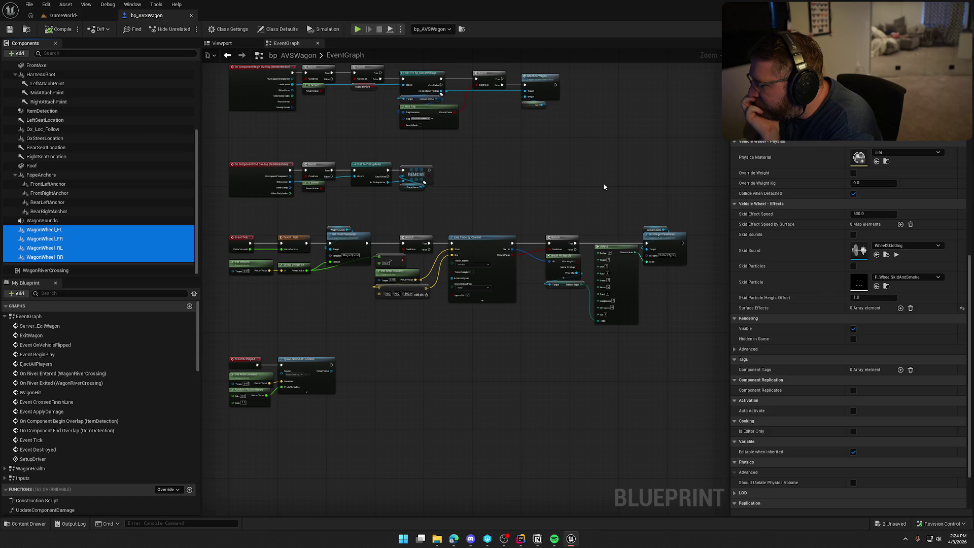
pyautogui.scroll(-5, 784, 339)
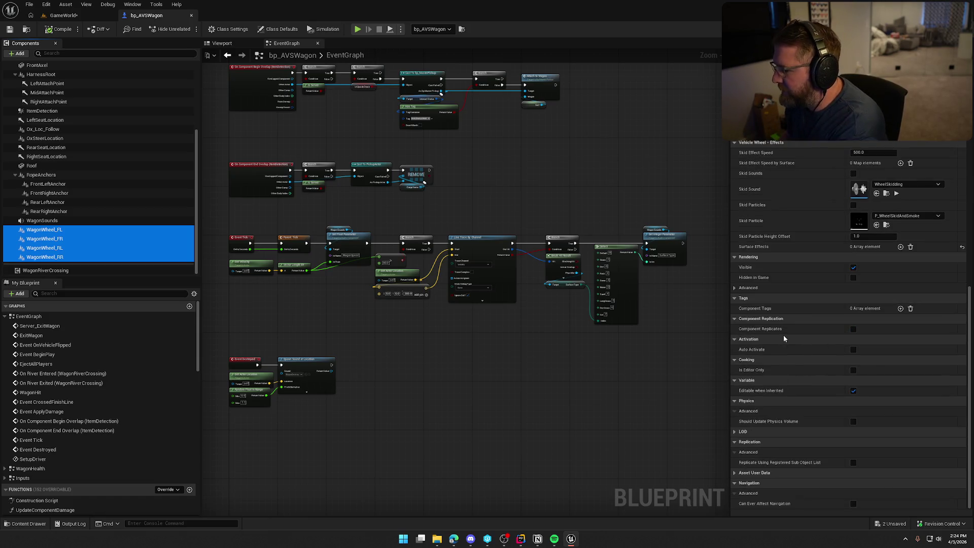
# Show WagonWheel_FL's Wheel Config and pan the graph to the Event ApplyDamage nodes
pyautogui.click(71, 230)
pyautogui.scroll(-3, 863, 376)
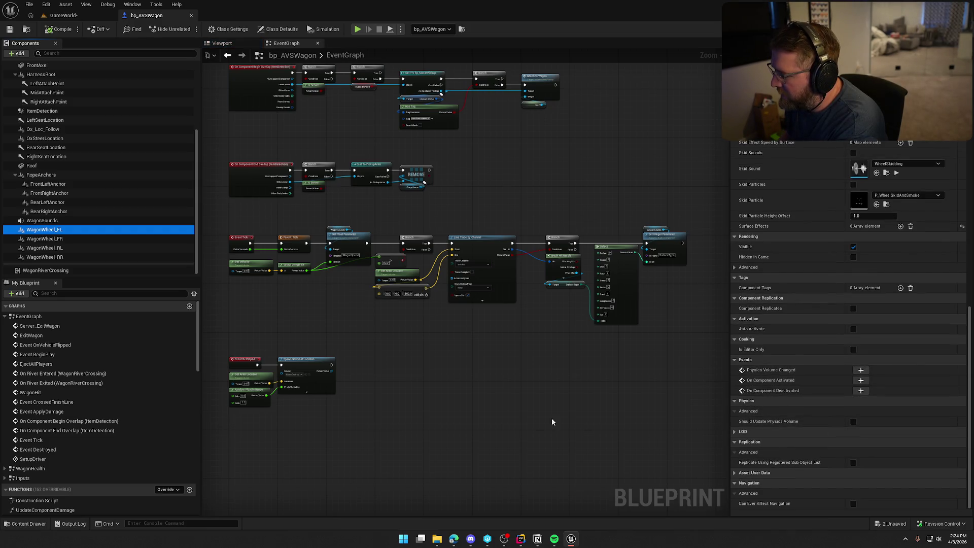
pyautogui.scroll(12, 854, 418)
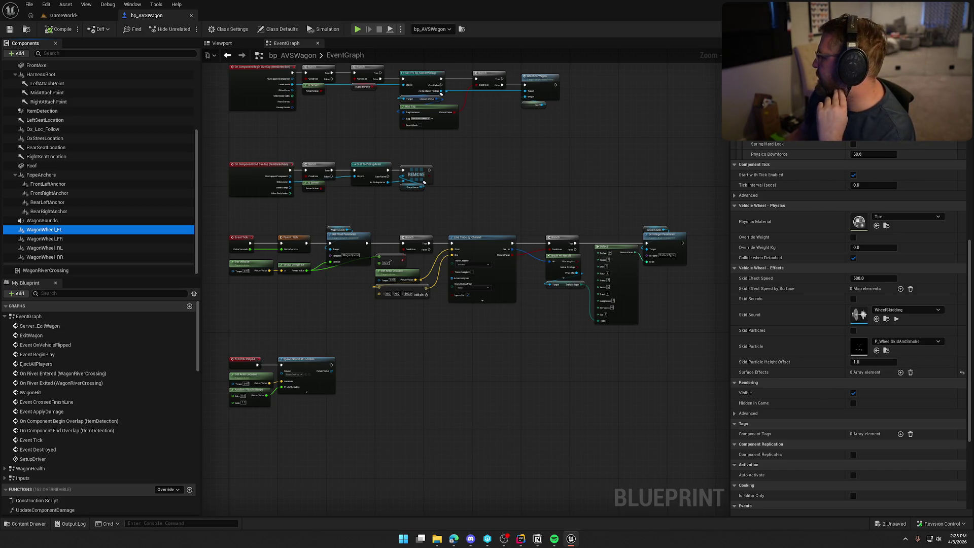
pyautogui.click(444, 361)
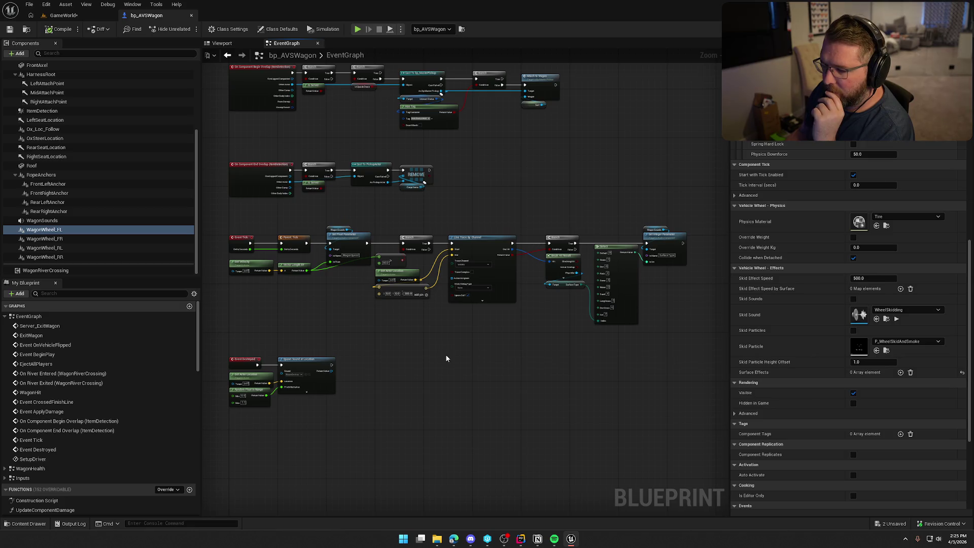
pyautogui.moveTo(446, 359)
pyautogui.mouseDown()
pyautogui.moveTo(448, 343)
pyautogui.moveTo(522, 330)
pyautogui.moveTo(464, 333)
pyautogui.moveTo(506, 350)
pyautogui.mouseUp()
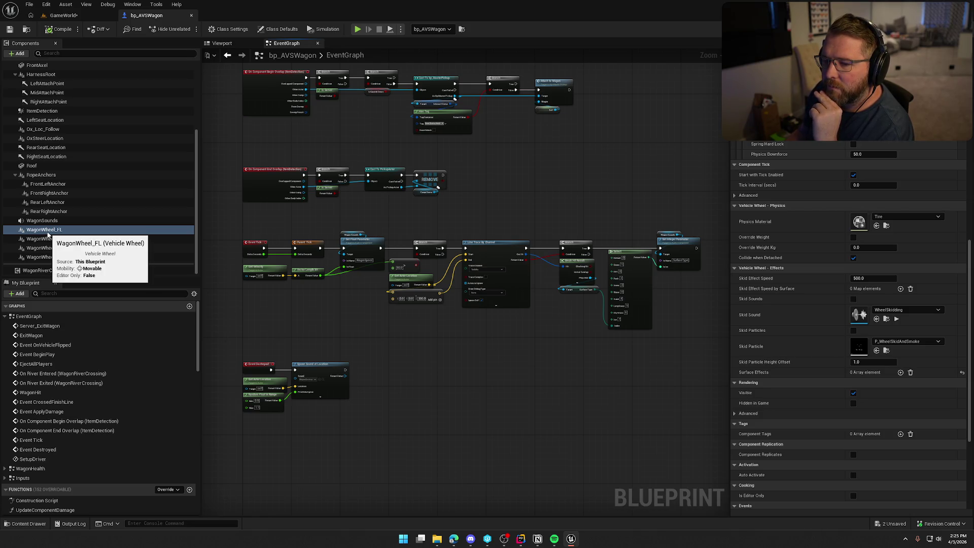
pyautogui.scroll(1, 785, 300)
pyautogui.scroll(10, 785, 309)
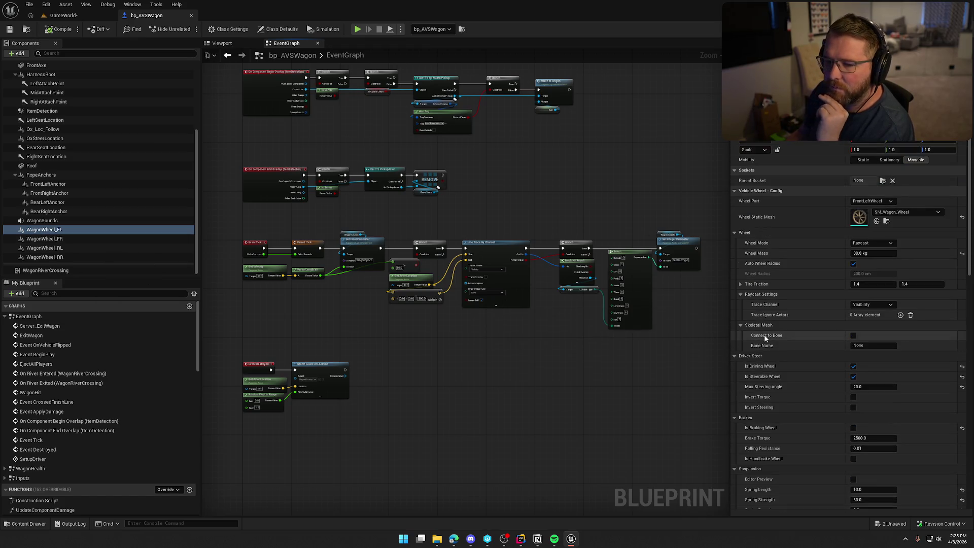
pyautogui.moveTo(535, 168); pyautogui.dragTo(535, 382)
pyautogui.moveTo(552, 246); pyautogui.dragTo(553, 186)
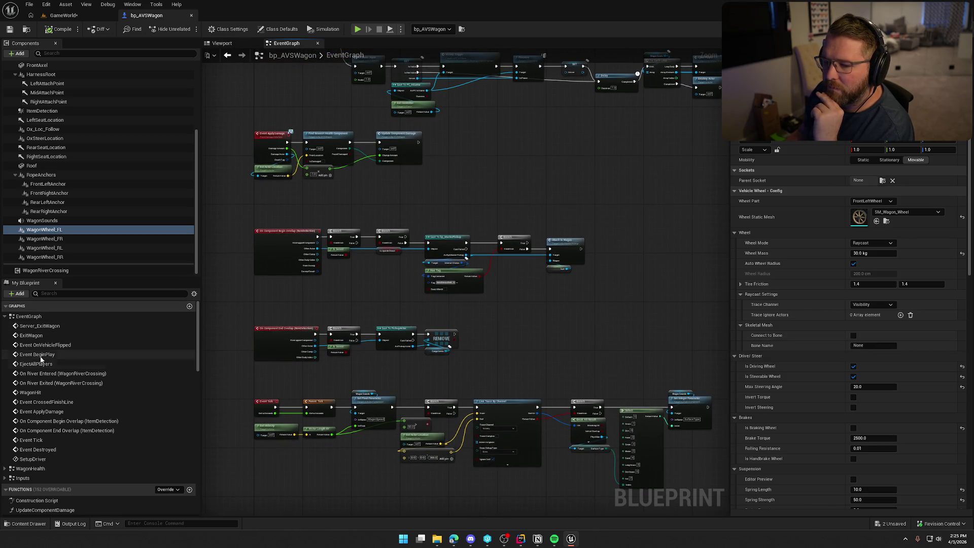
# Open the Inputs graph and view the IA_Throttle and IA_Look input events
pyautogui.click(5, 316)
pyautogui.doubleClick(22, 336)
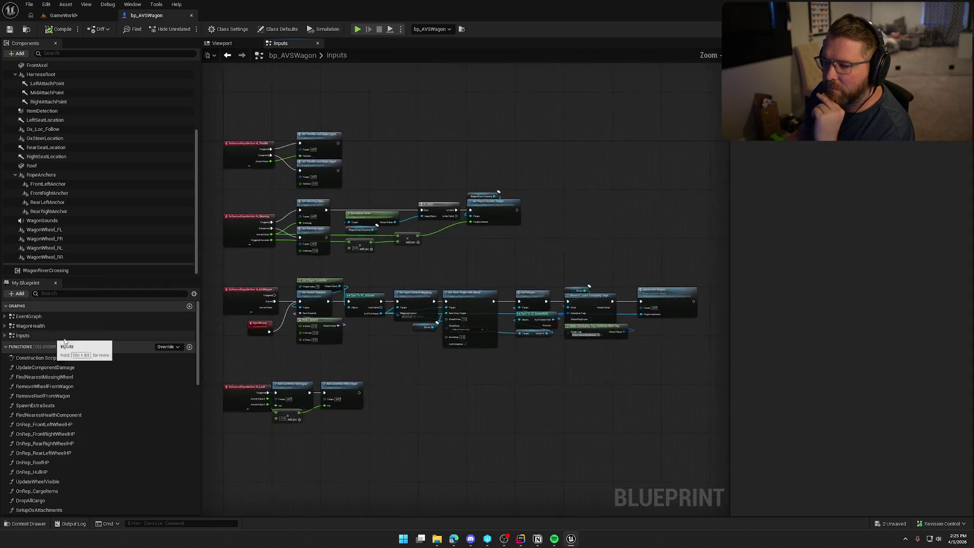
pyautogui.scroll(4, 402, 364)
pyautogui.moveTo(372, 245); pyautogui.dragTo(379, 321)
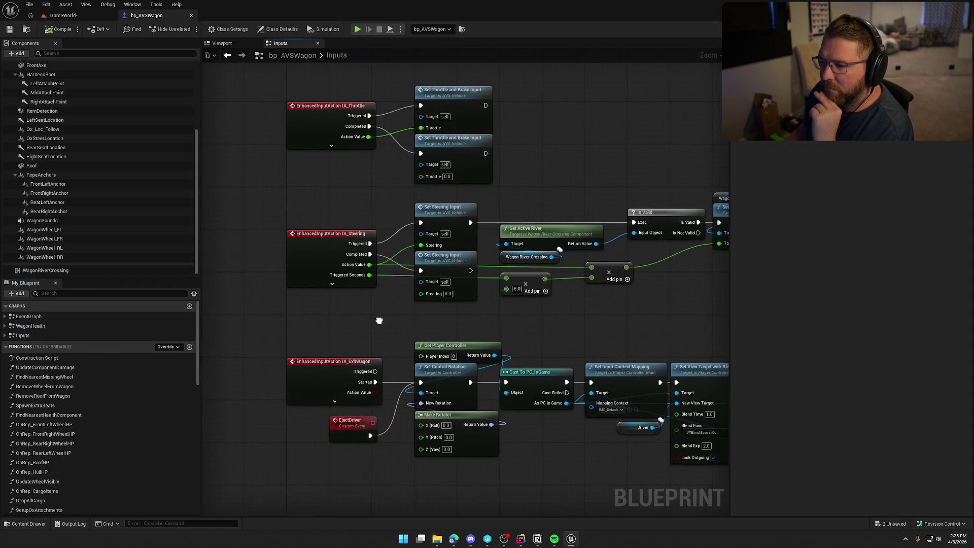
pyautogui.moveTo(548, 163); pyautogui.dragTo(284, 88)
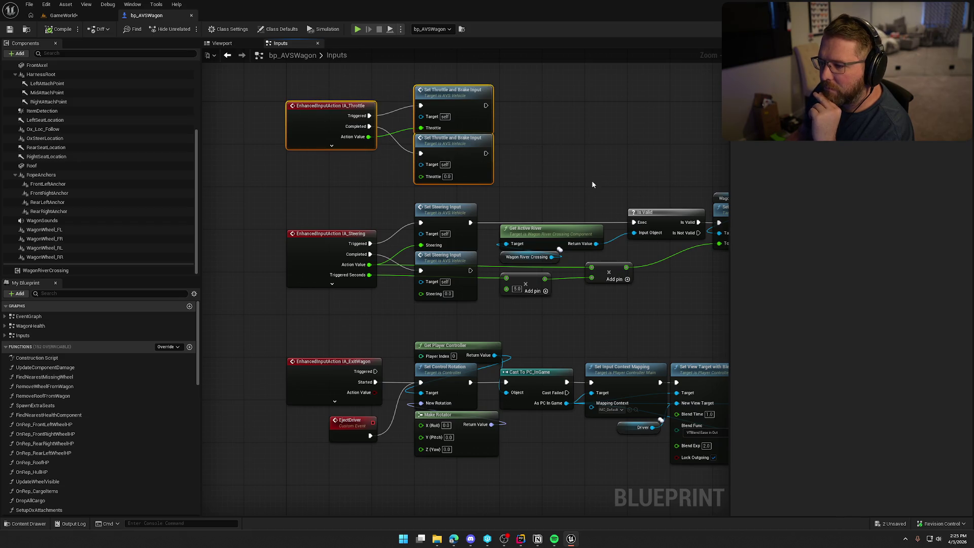
pyautogui.click(566, 151)
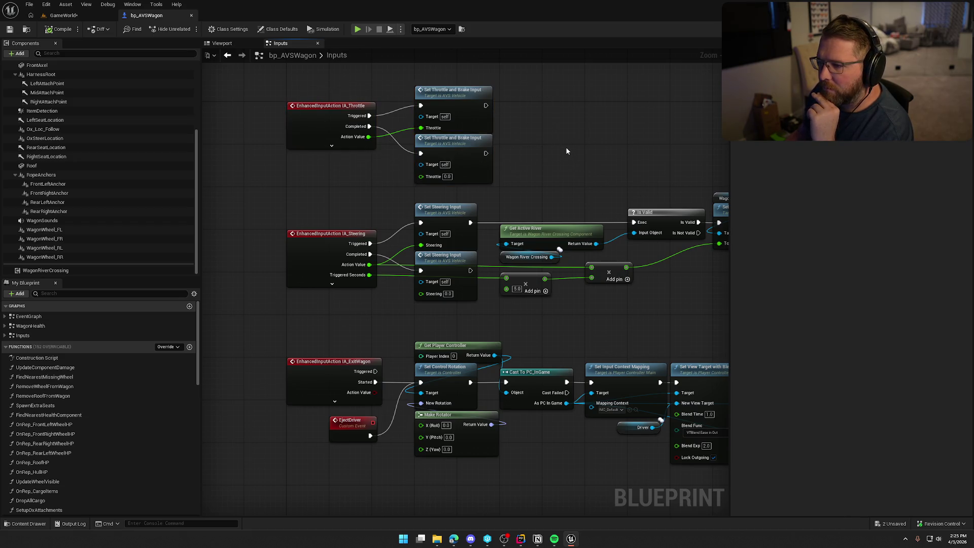
pyautogui.moveTo(568, 162)
pyautogui.mouseDown()
pyautogui.moveTo(551, 104)
pyautogui.moveTo(548, 5)
pyautogui.moveTo(543, 235)
pyautogui.mouseUp()
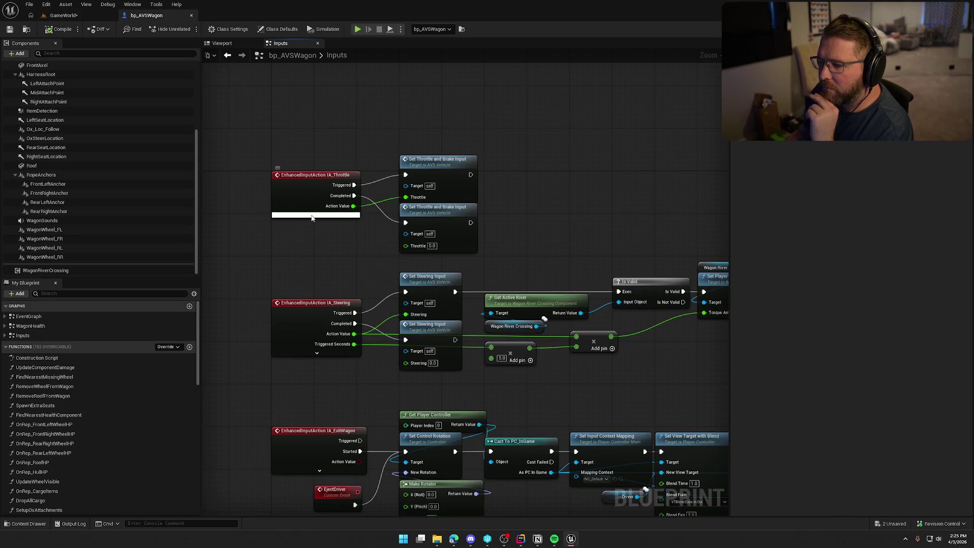
# Expand then collapse the IA_Throttle node, return to GameWorld, and save with Ctrl+S
pyautogui.click(317, 215)
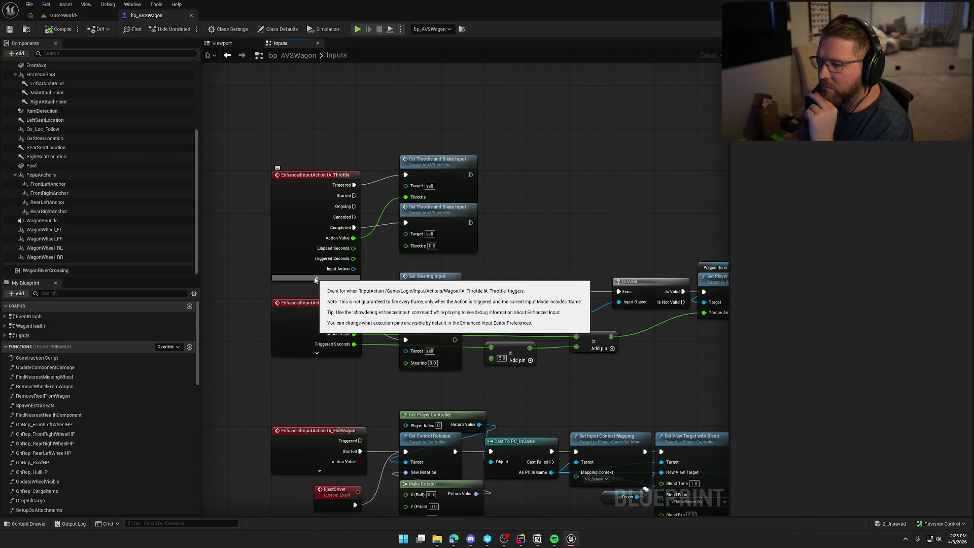
pyautogui.click(315, 279)
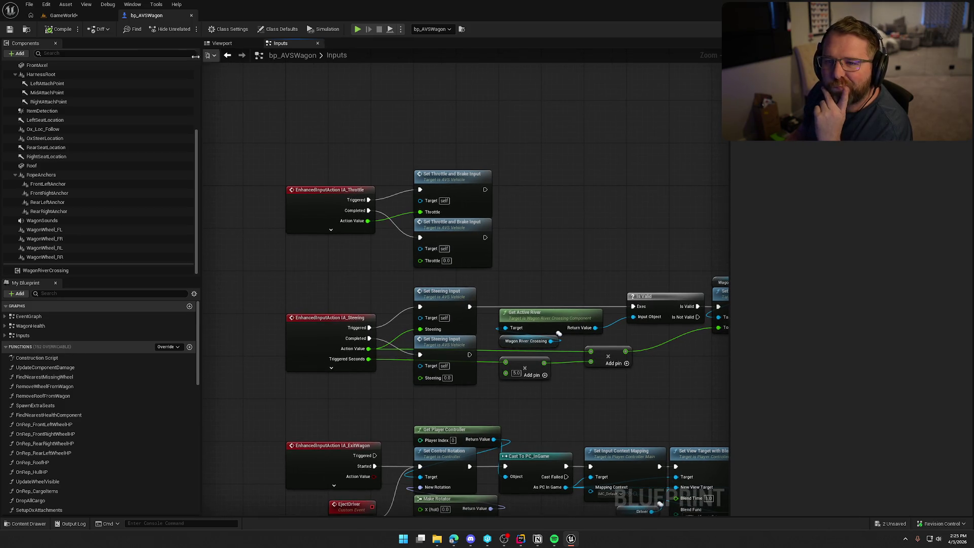
pyautogui.click(60, 15)
pyautogui.hotkey('ctrl', 's')
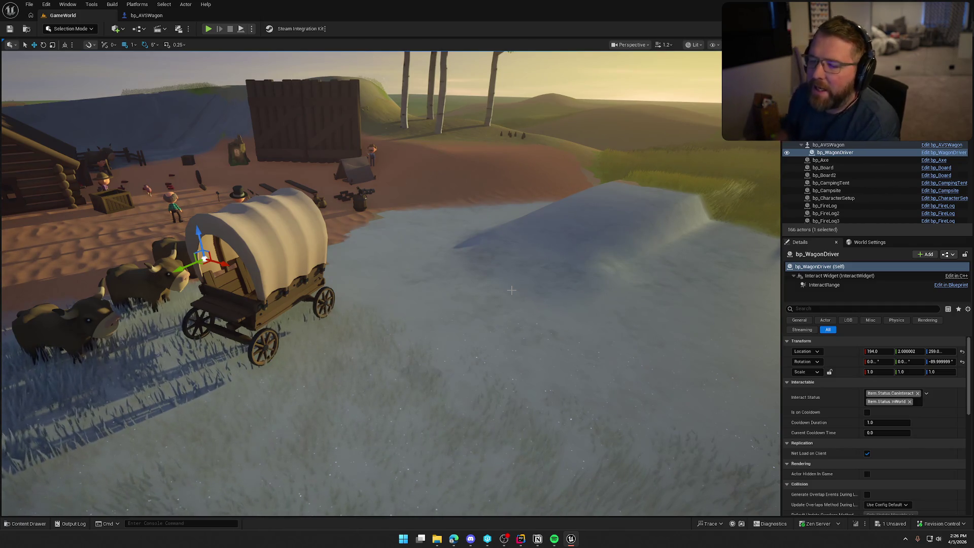
# Return to bp_AVSWagon and frame the Event Tick logic in its EventGraph
pyautogui.click(146, 15)
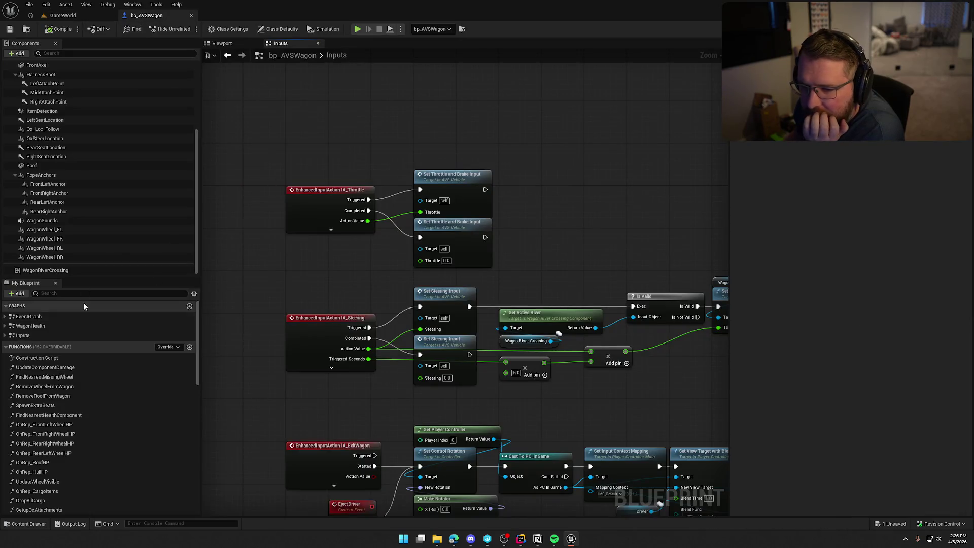
pyautogui.click(5, 316)
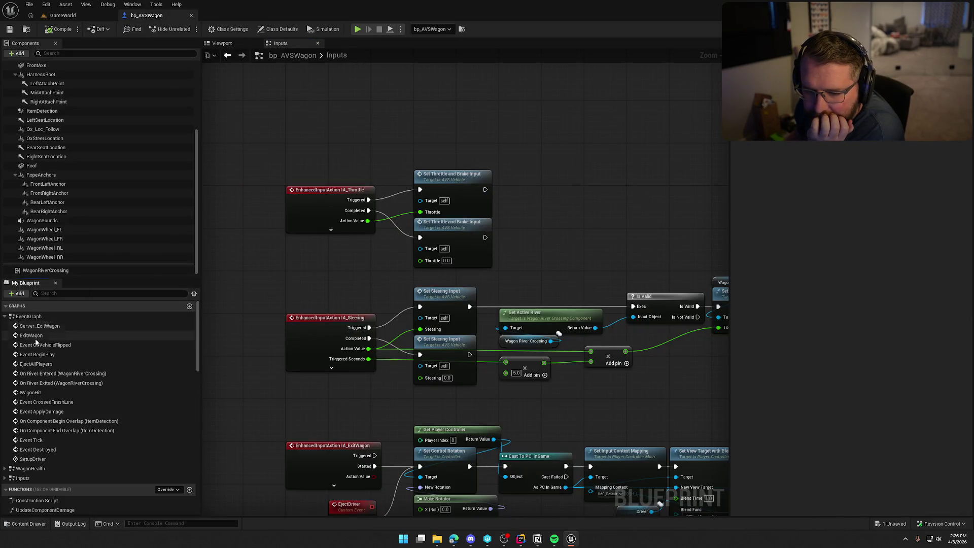
pyautogui.doubleClick(56, 440)
pyautogui.moveTo(583, 371); pyautogui.dragTo(373, 331)
pyautogui.moveTo(403, 363)
pyautogui.mouseDown()
pyautogui.moveTo(296, 325)
pyautogui.moveTo(382, 359)
pyautogui.mouseUp()
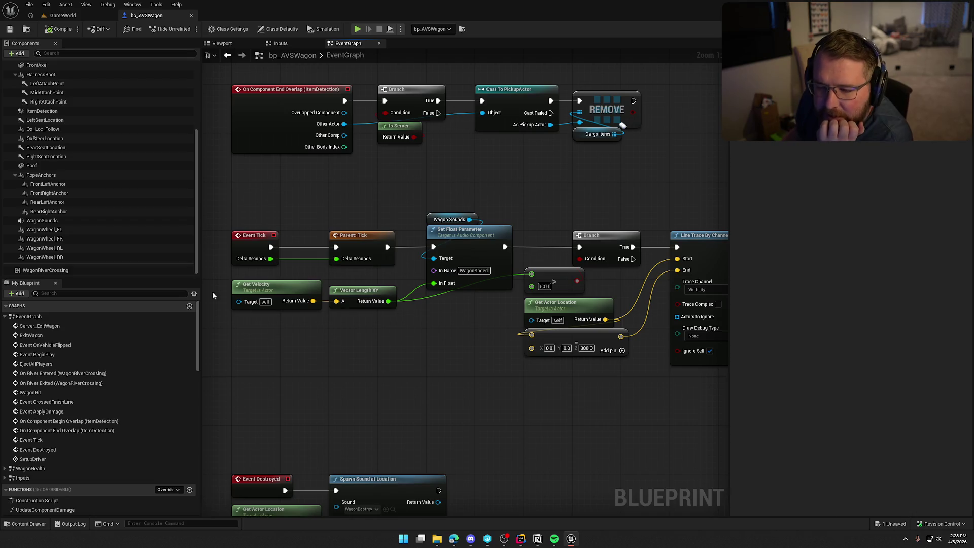
# Open the Vehicle_Wheel blueprint via Edit Vehicle_Wheel on the WagonWheel_FL component
pyautogui.click(75, 231)
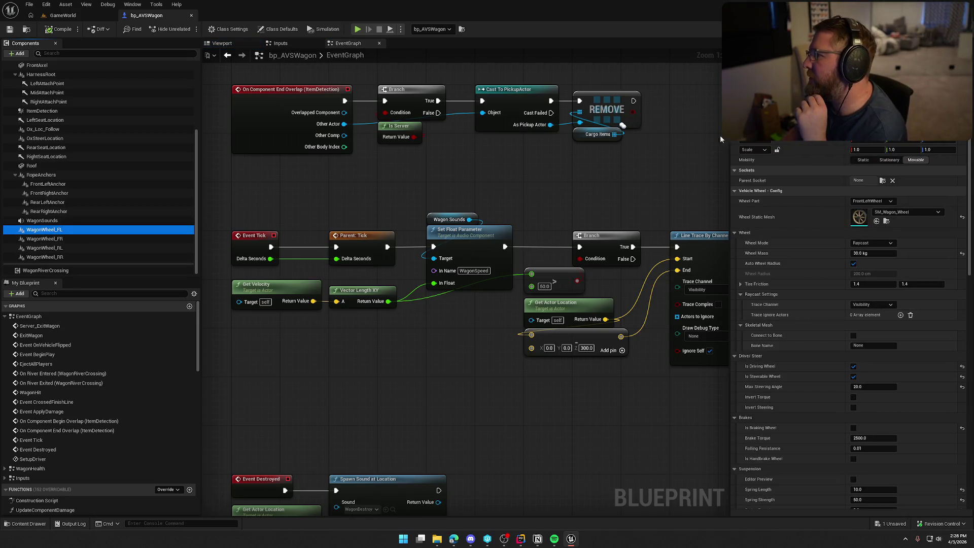
pyautogui.rightClick(49, 230)
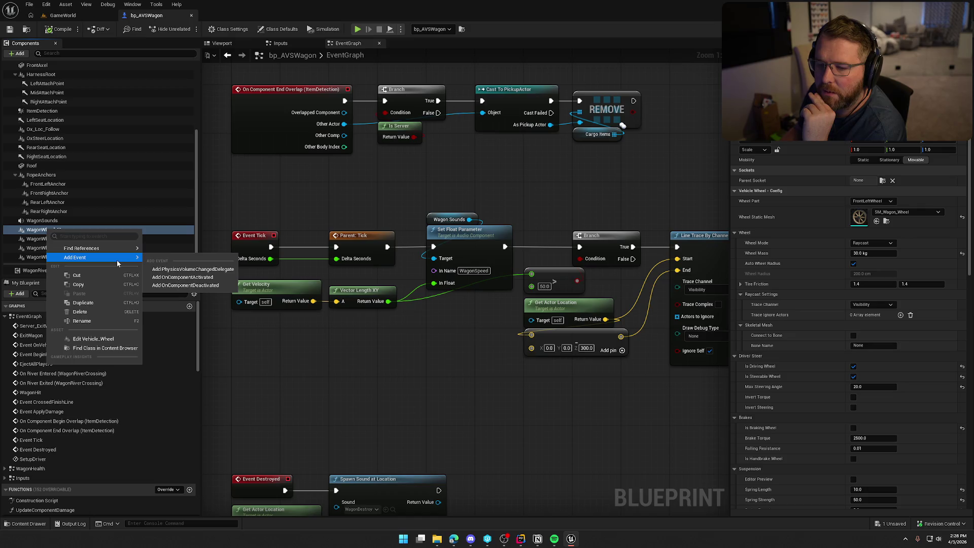
pyautogui.click(113, 339)
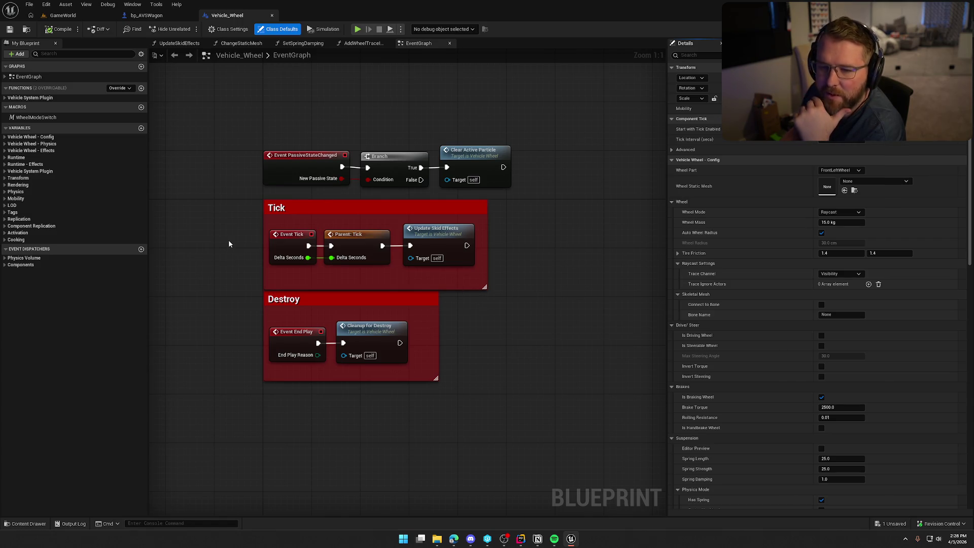
# Find all references to SkidParticle and jump to its read in GetEffectsForSurface
pyautogui.click(4, 151)
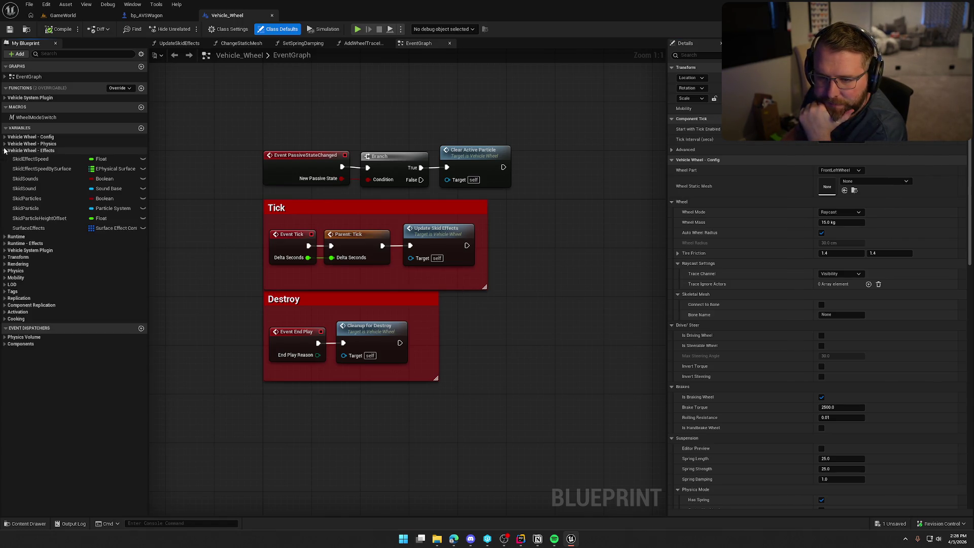
pyautogui.click(37, 209)
pyautogui.rightClick(38, 209)
pyautogui.moveTo(81, 235)
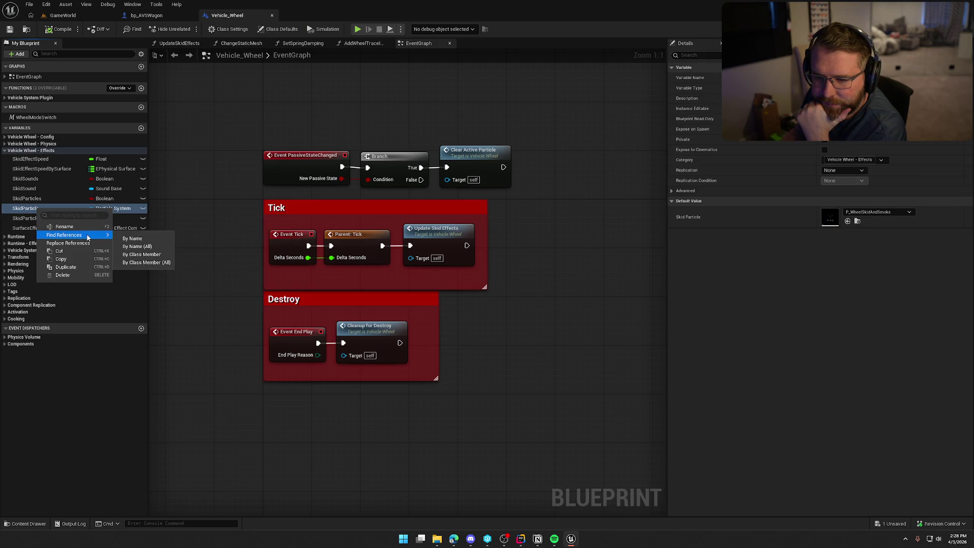
pyautogui.click(147, 263)
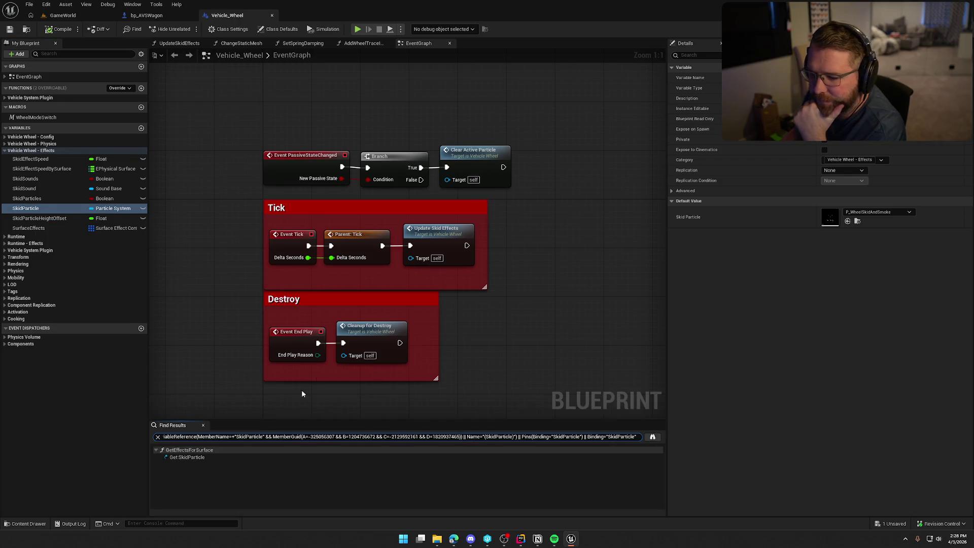
pyautogui.doubleClick(186, 459)
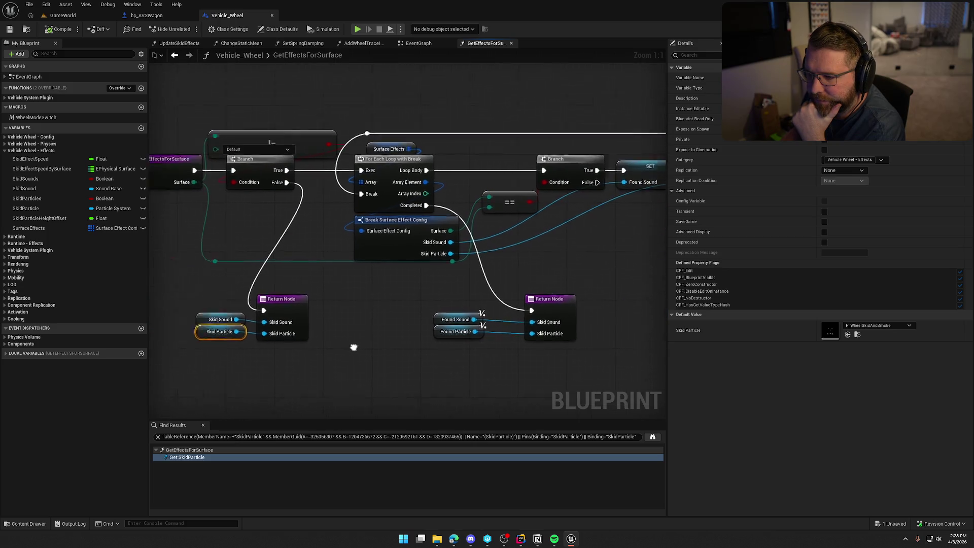
# Find GetEffectsForSurface's callers and open the call in TouchSurfaceChange
pyautogui.click(292, 187)
pyautogui.rightClick(291, 186)
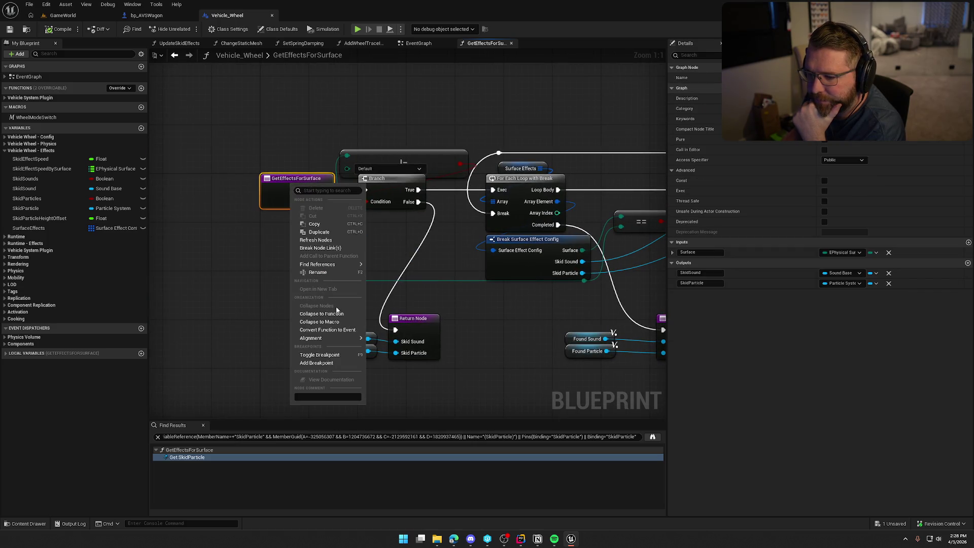
pyautogui.moveTo(350, 264)
pyautogui.click(401, 286)
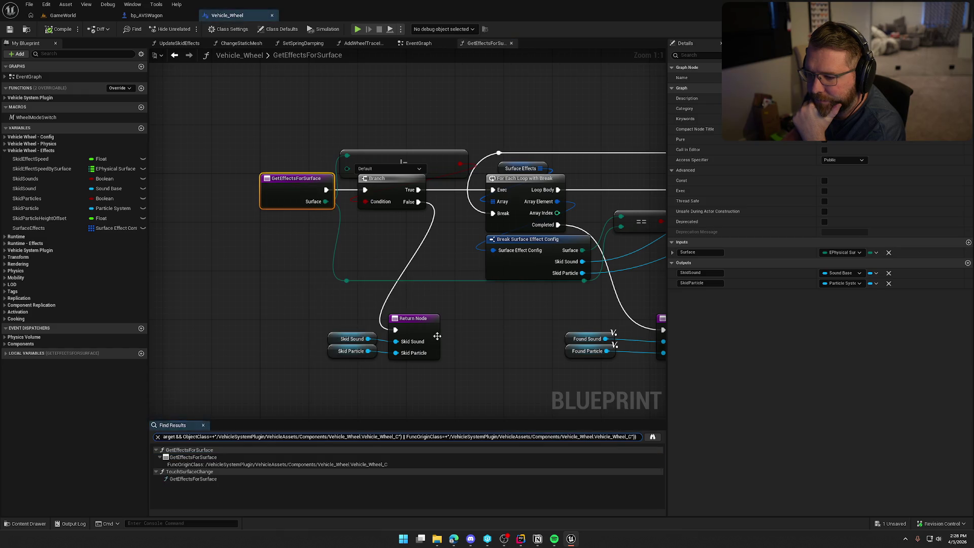
pyautogui.click(191, 481)
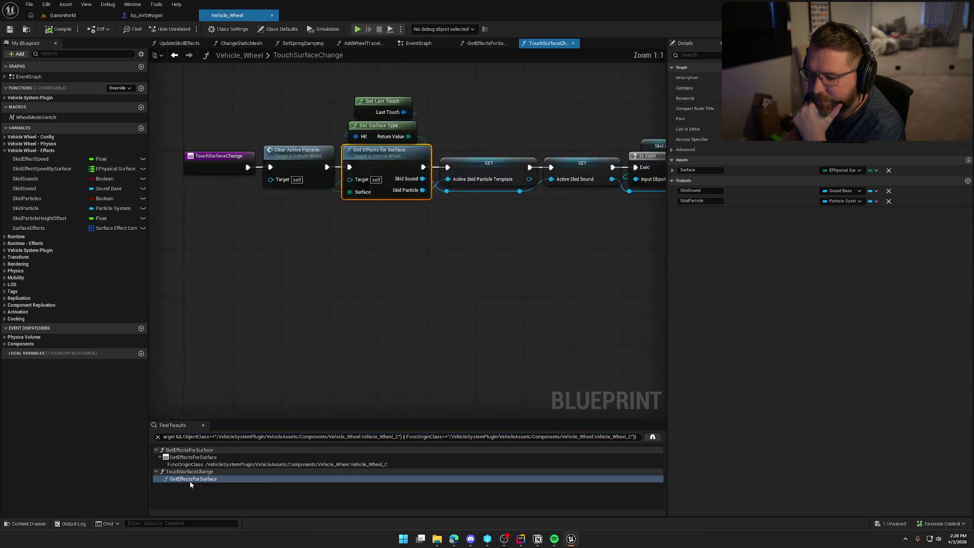
# Find all references to ActiveSkidSound and select the Get ActiveSkidSound result
pyautogui.click(479, 306)
pyautogui.moveTo(544, 311)
pyautogui.mouseDown()
pyautogui.moveTo(233, 293)
pyautogui.moveTo(425, 312)
pyautogui.mouseUp()
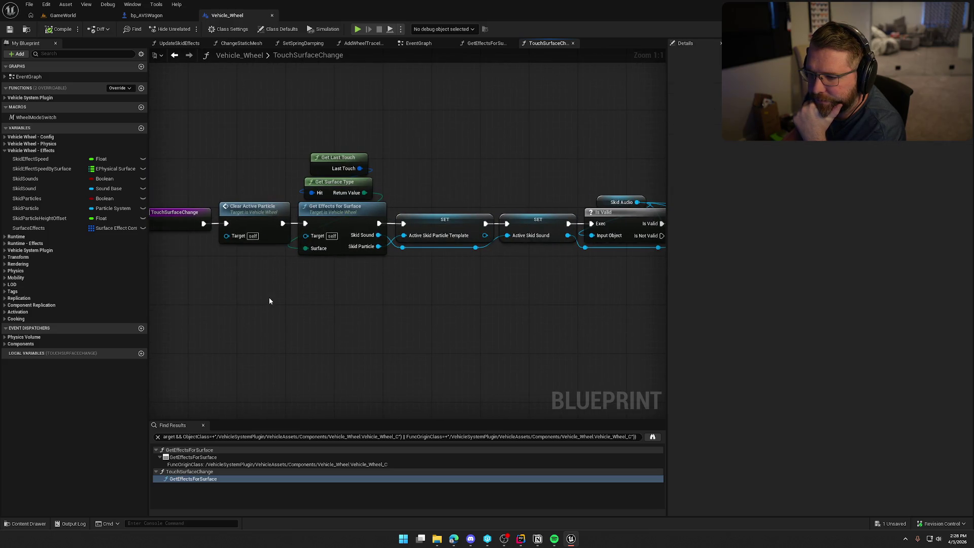
pyautogui.moveTo(356, 328)
pyautogui.mouseDown()
pyautogui.moveTo(337, 304)
pyautogui.moveTo(282, 303)
pyautogui.mouseUp()
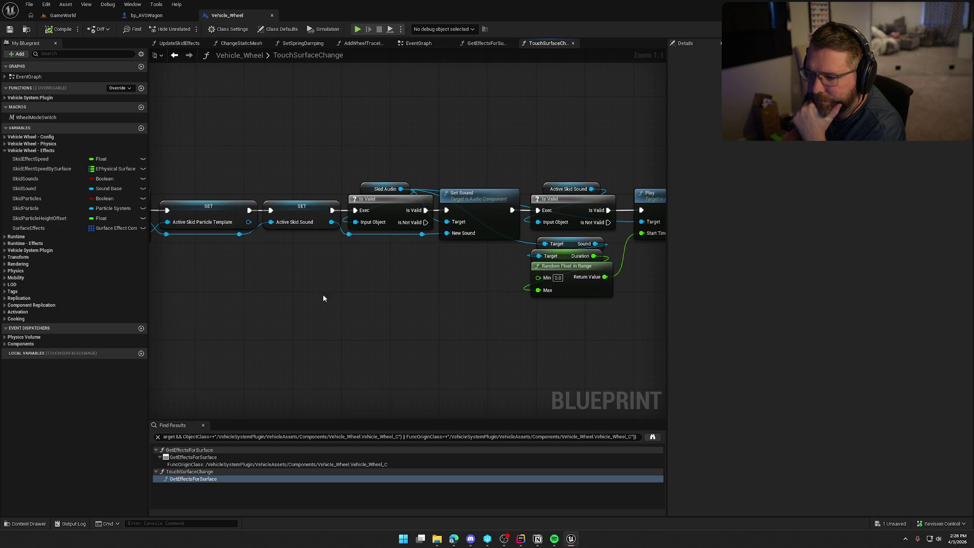
pyautogui.click(298, 208)
pyautogui.rightClick(298, 208)
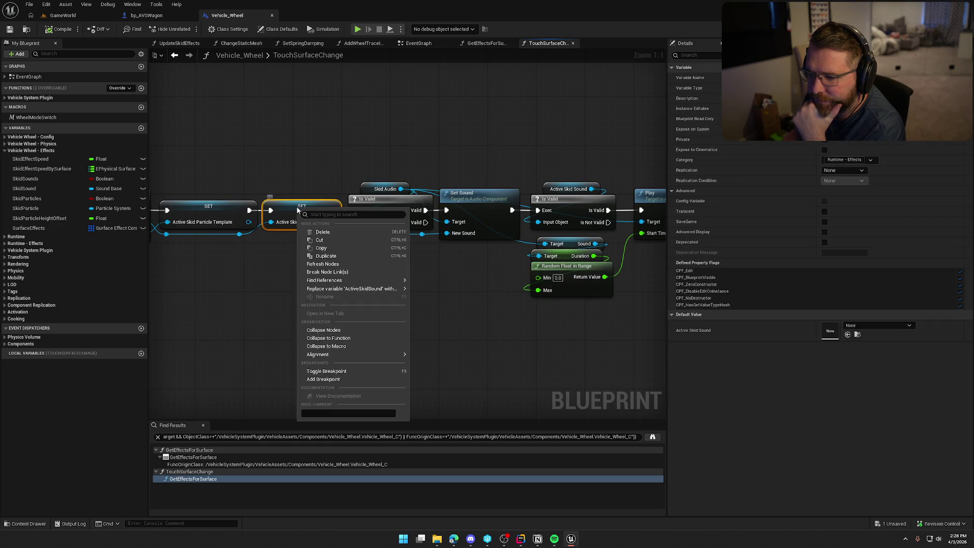
pyautogui.moveTo(386, 280)
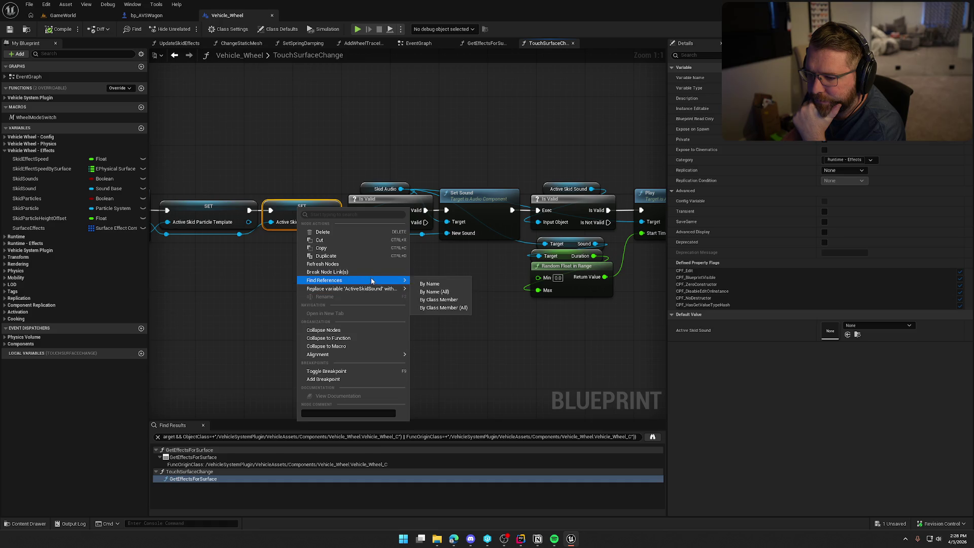
pyautogui.click(460, 308)
pyautogui.click(190, 465)
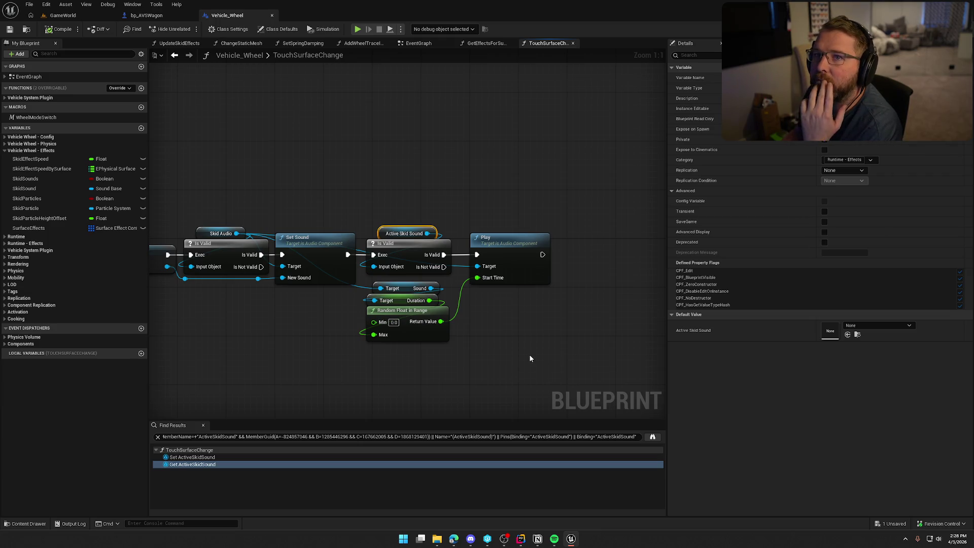
# Pan past the SET, Set Sound and Play nodes, then find all ActiveSkidParticleTemplate references
pyautogui.moveTo(531, 358)
pyautogui.mouseDown()
pyautogui.moveTo(485, 337)
pyautogui.moveTo(522, 341)
pyautogui.mouseUp()
pyautogui.moveTo(235, 357); pyautogui.dragTo(558, 356)
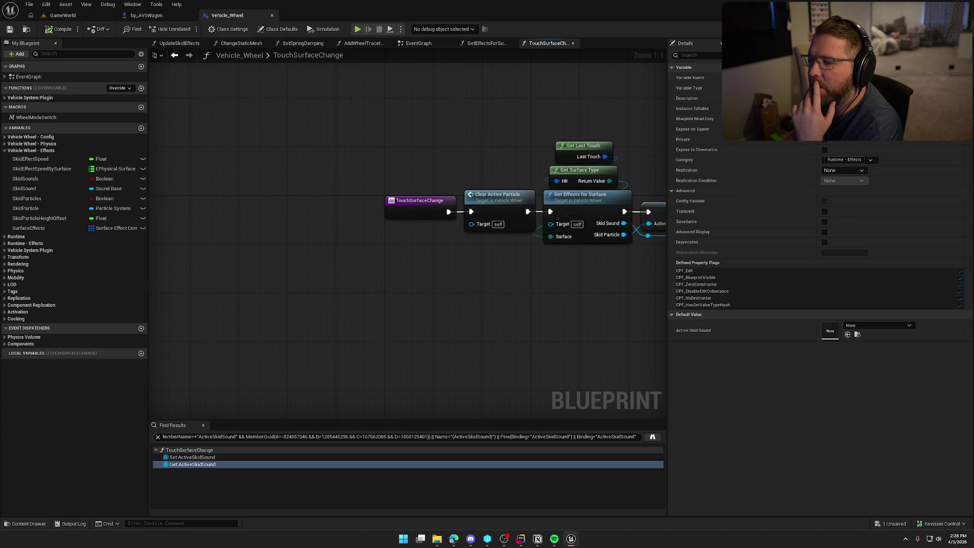
pyautogui.moveTo(664, 315); pyautogui.dragTo(468, 311)
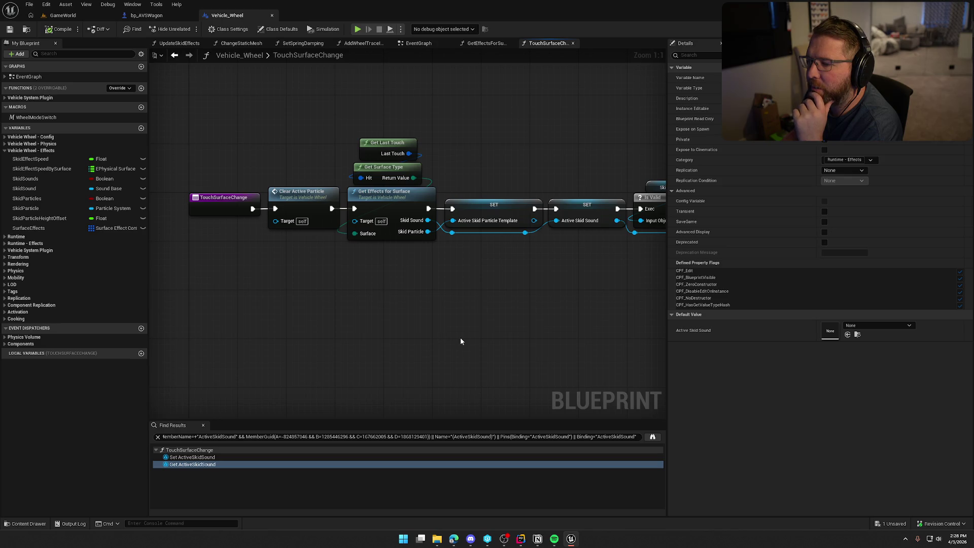
pyautogui.moveTo(548, 320)
pyautogui.mouseDown()
pyautogui.moveTo(438, 320)
pyautogui.moveTo(341, 294)
pyautogui.mouseUp()
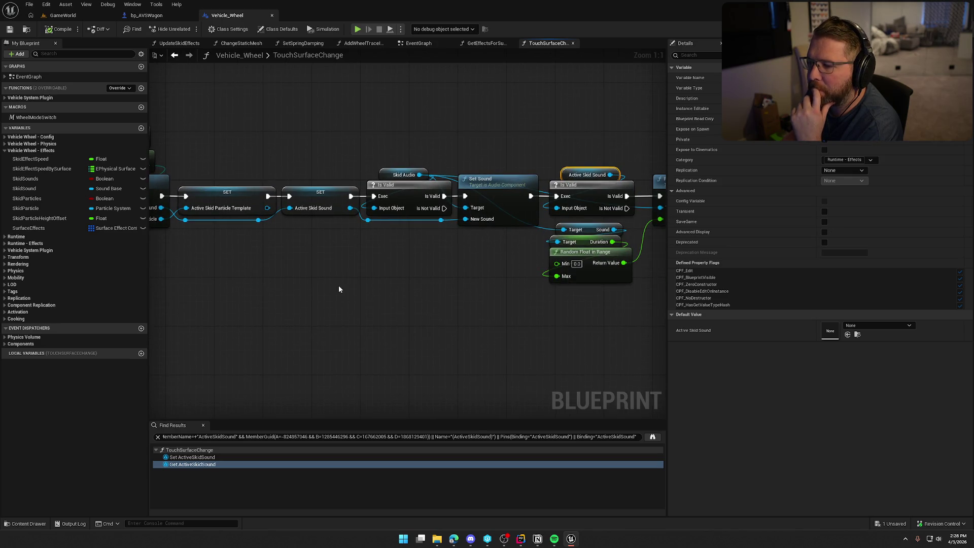
pyautogui.moveTo(489, 275); pyautogui.dragTo(349, 256)
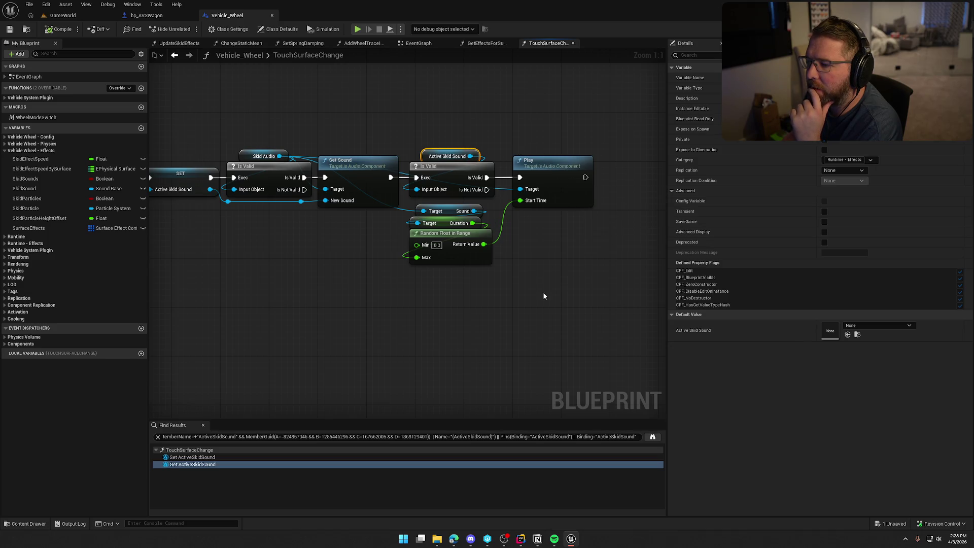
pyautogui.moveTo(547, 242); pyautogui.dragTo(553, 260)
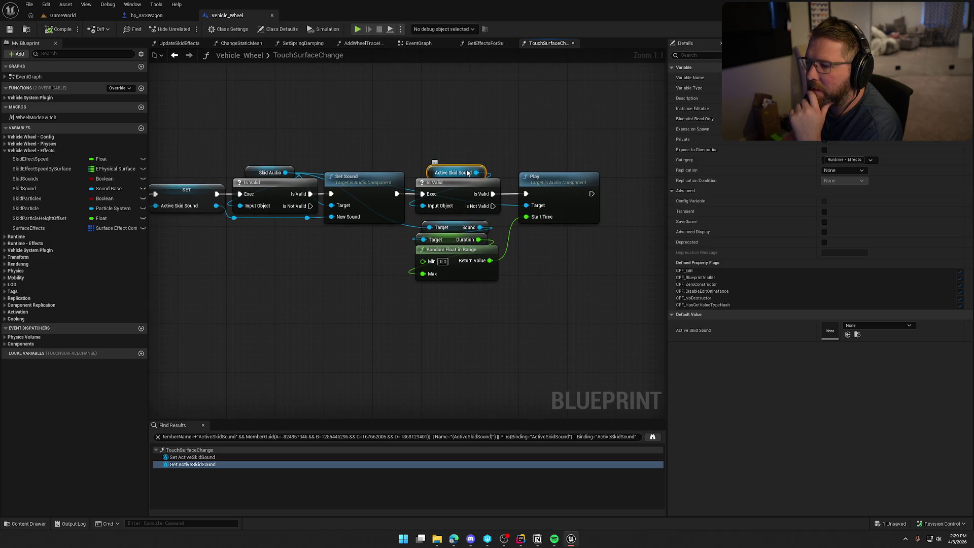
pyautogui.moveTo(265, 286); pyautogui.dragTo(468, 298)
pyautogui.click(394, 188)
pyautogui.rightClick(394, 188)
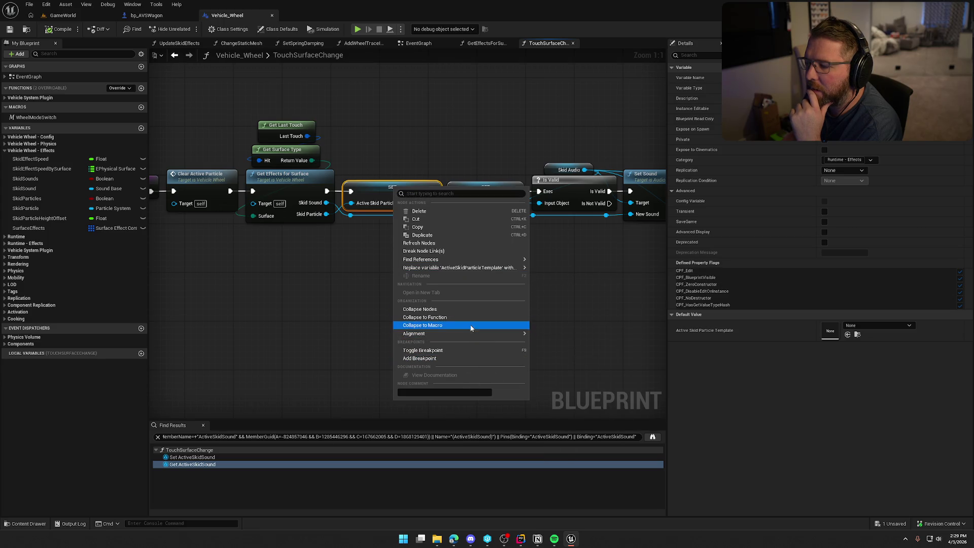
pyautogui.moveTo(474, 260)
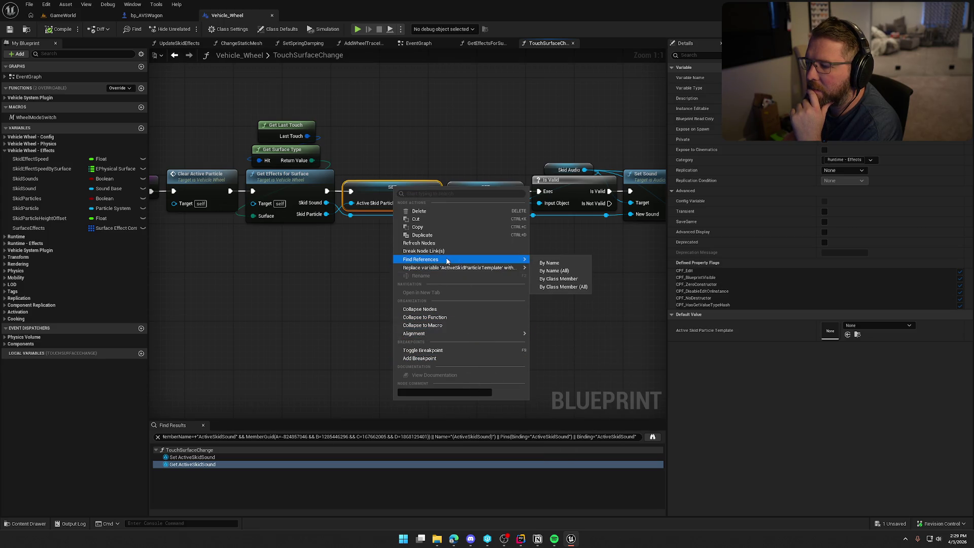
pyautogui.click(558, 279)
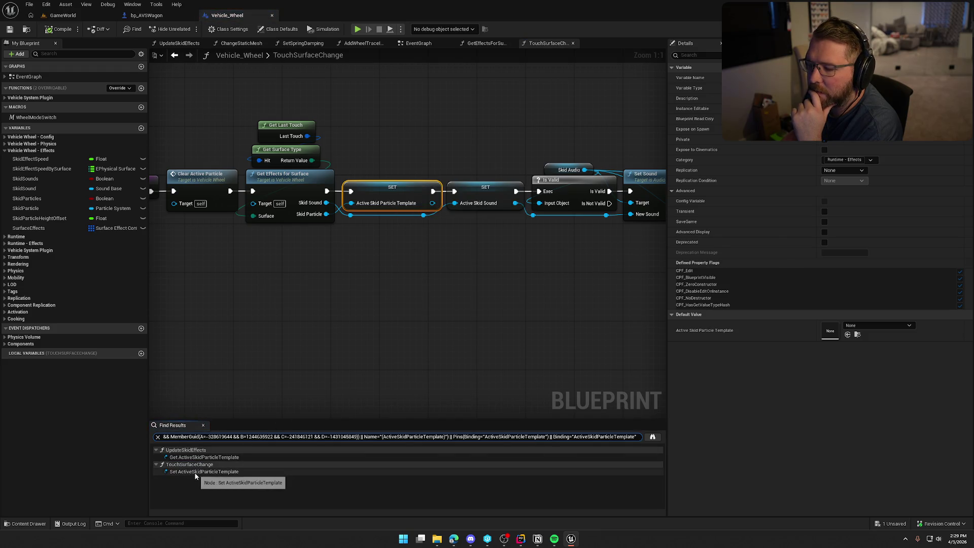
# Find UpdateSkidEffects references by name and jump to its Event Tick call in the EventGraph
pyautogui.doubleClick(203, 458)
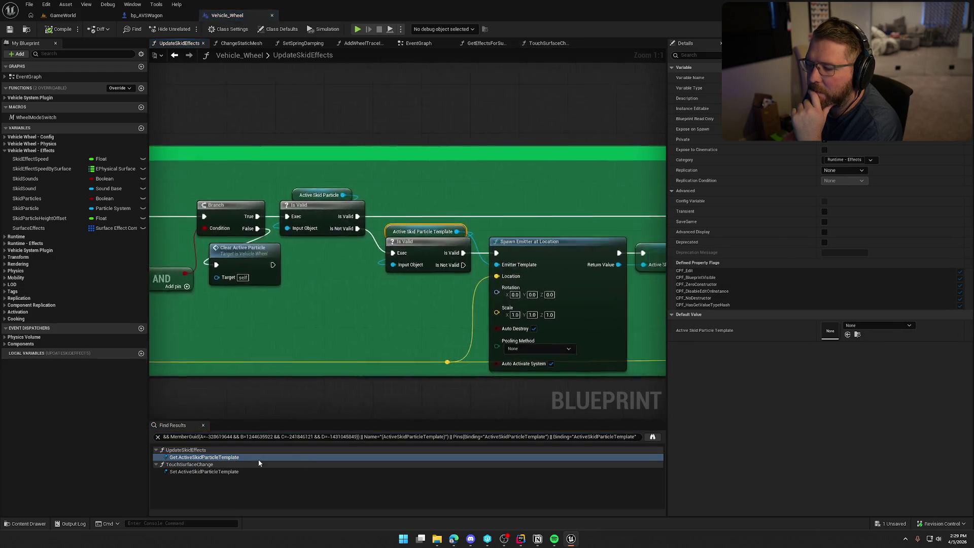
pyautogui.moveTo(340, 326)
pyautogui.mouseDown()
pyautogui.moveTo(241, 279)
pyautogui.moveTo(359, 268)
pyautogui.moveTo(624, 291)
pyautogui.moveTo(660, 305)
pyautogui.mouseUp()
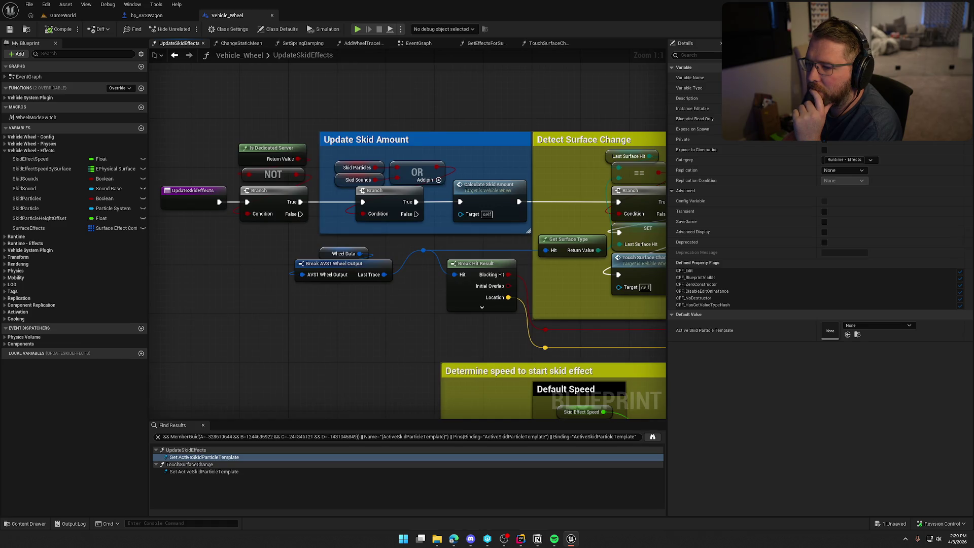
pyautogui.click(176, 197)
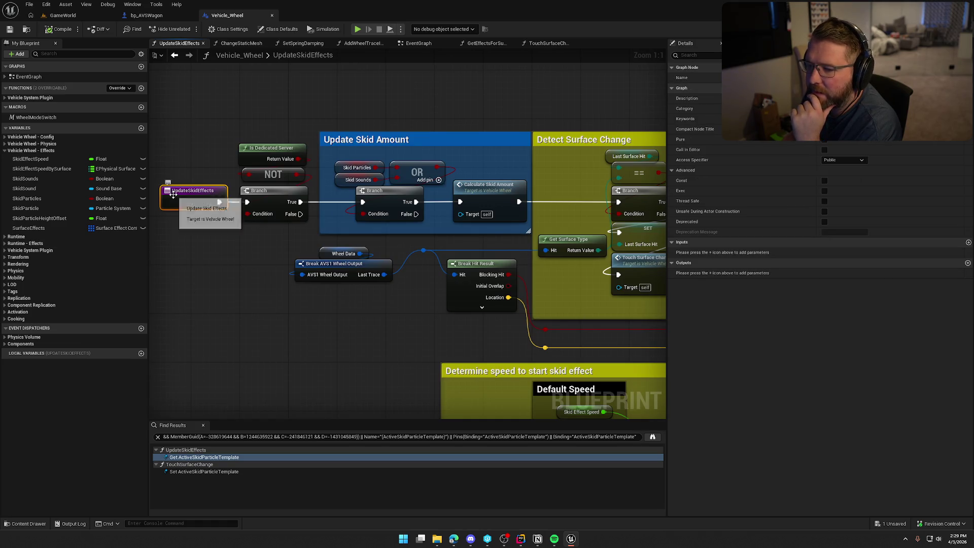
pyautogui.rightClick(175, 197)
pyautogui.moveTo(223, 275)
pyautogui.click(273, 280)
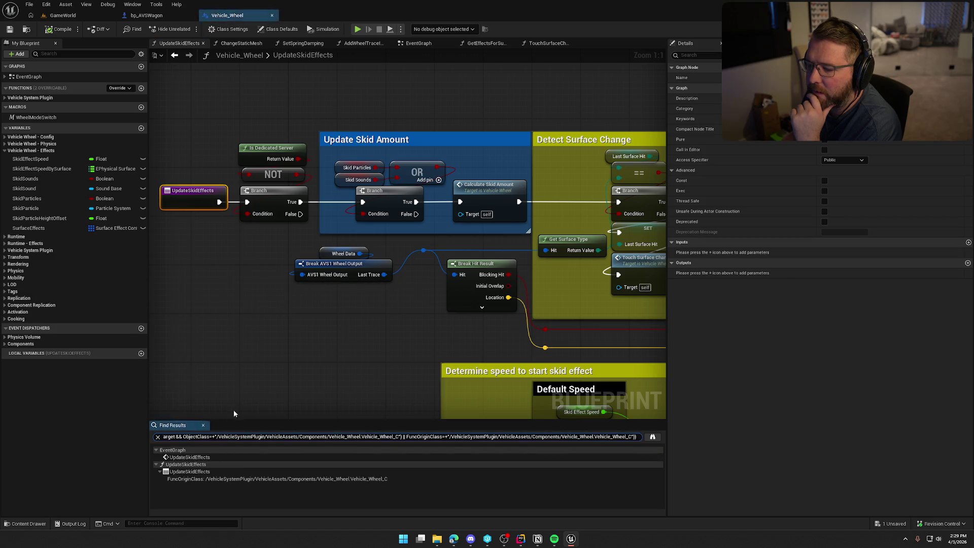
pyautogui.doubleClick(190, 458)
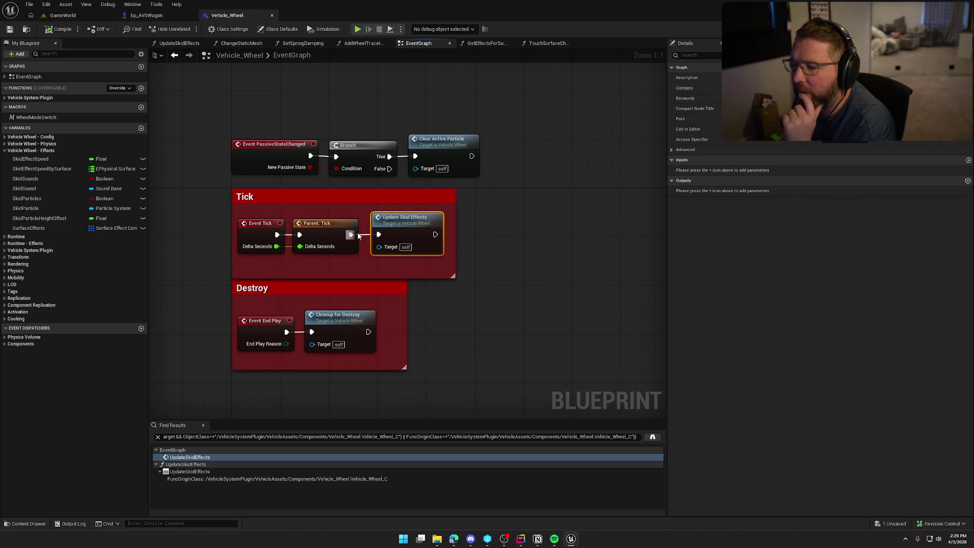
# Open the UpdateSkidEffects function graph from the Update Skid Effects node in the Tick comment
pyautogui.doubleClick(401, 228)
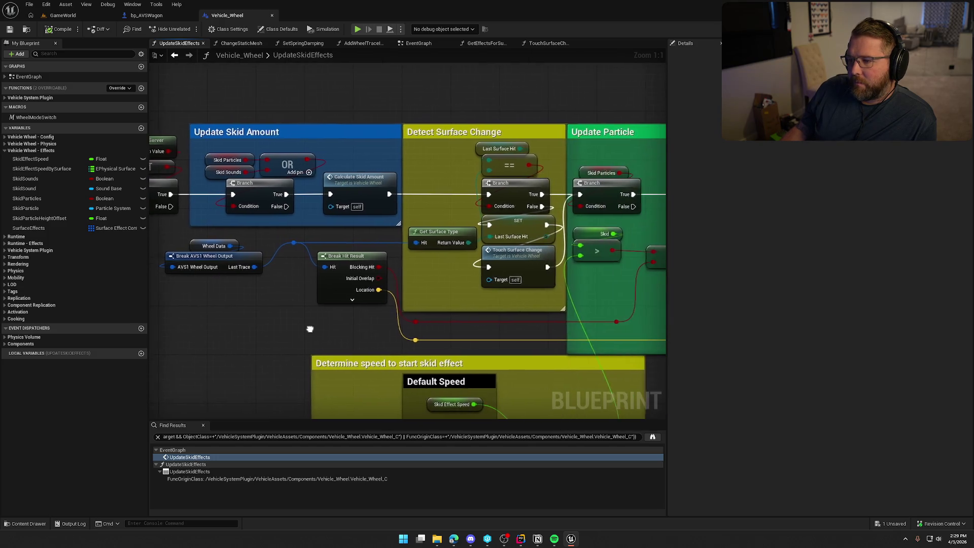
# Review the Update Particle logic, Get Wheel Velocity and the Calculate Skid Direction nodes
pyautogui.moveTo(514, 333)
pyautogui.mouseDown()
pyautogui.moveTo(152, 315)
pyautogui.moveTo(170, 297)
pyautogui.mouseUp()
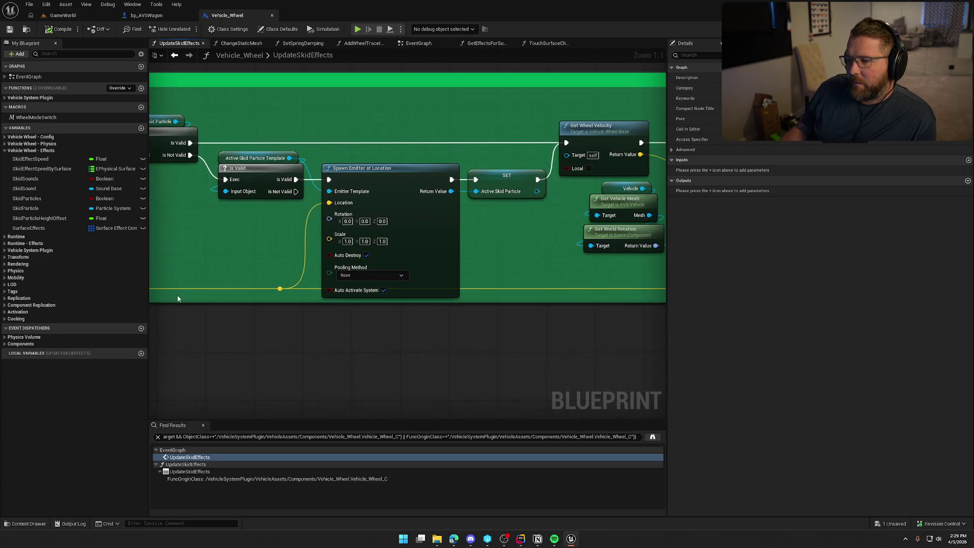
pyautogui.moveTo(480, 187); pyautogui.dragTo(300, 194)
pyautogui.moveTo(382, 227); pyautogui.dragTo(272, 218)
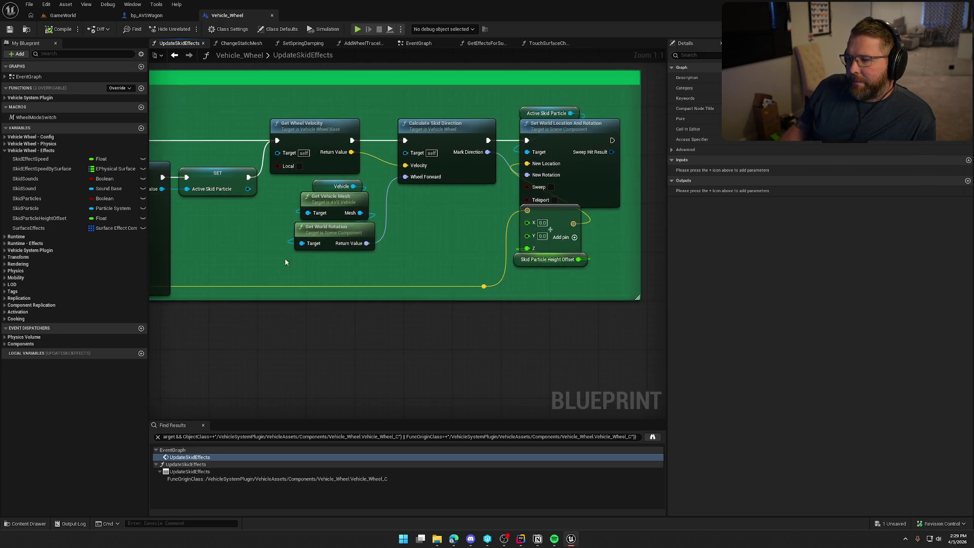
pyautogui.click(304, 127)
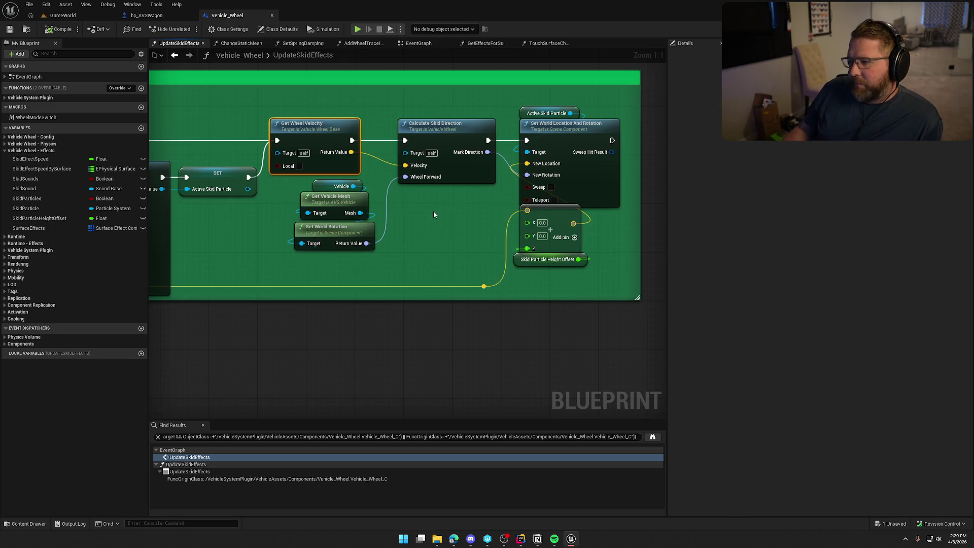
pyautogui.moveTo(442, 224); pyautogui.dragTo(486, 203)
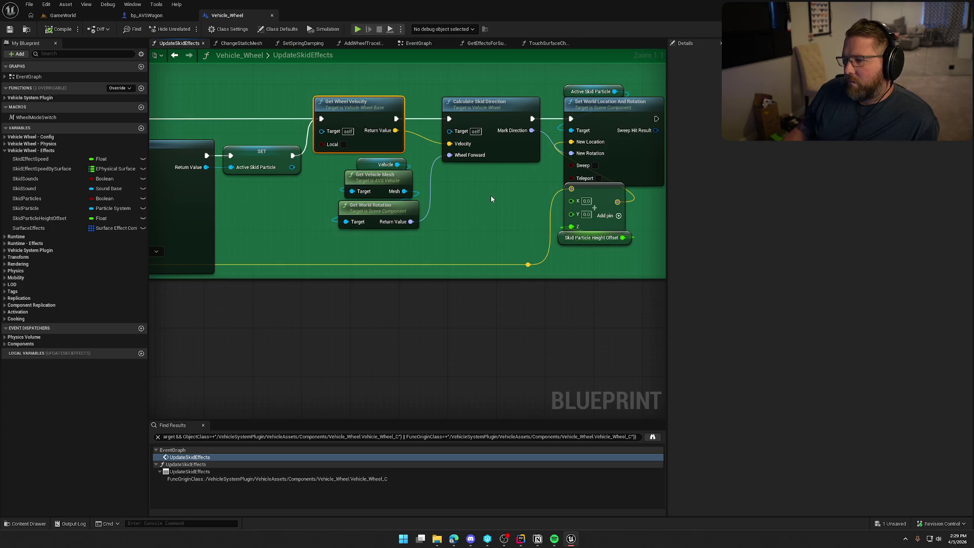
pyautogui.moveTo(501, 227); pyautogui.dragTo(375, 229)
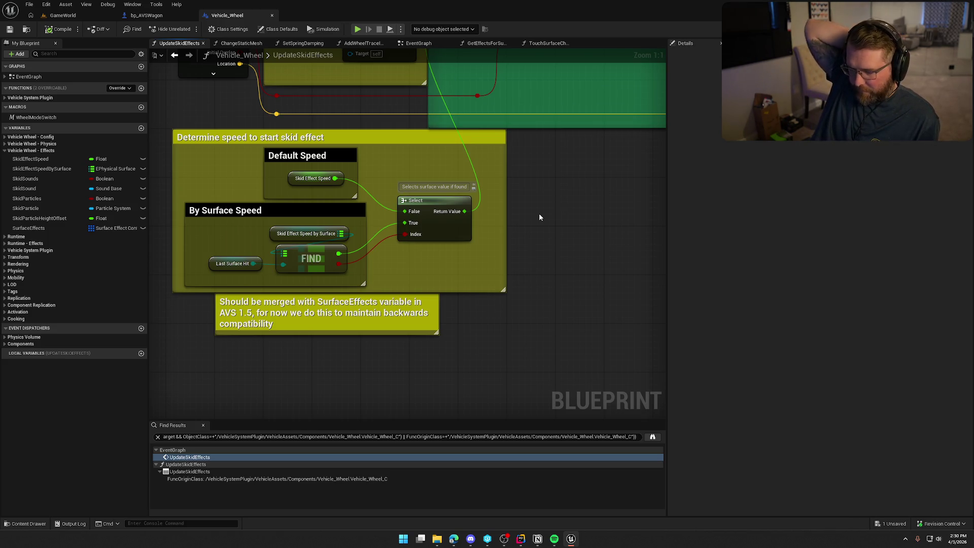
# Inspect the Branch and AND nodes, skid-speed comments, Detect Surface Change and Update Particle sections
pyautogui.moveTo(540, 217)
pyautogui.mouseDown()
pyautogui.moveTo(582, 235)
pyautogui.moveTo(577, 327)
pyautogui.moveTo(541, 340)
pyautogui.mouseUp()
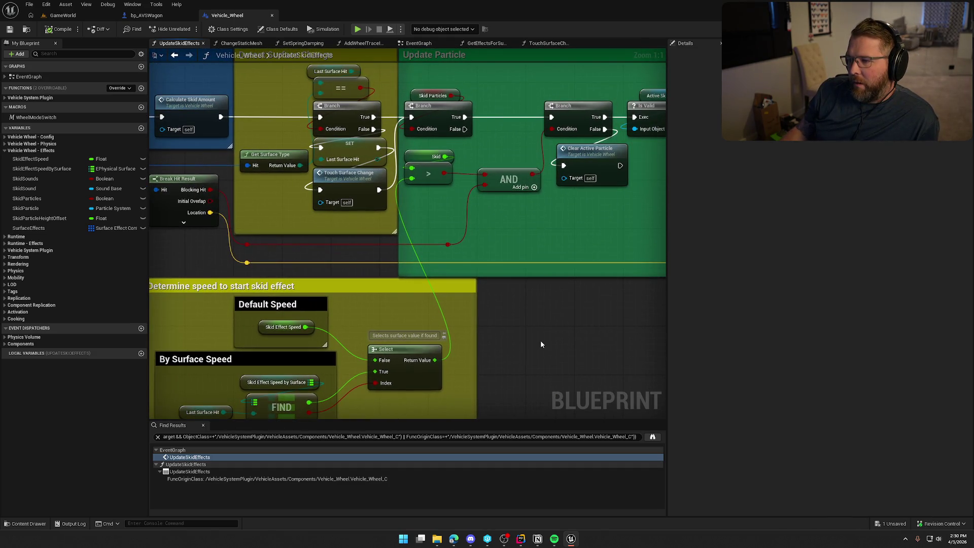
pyautogui.scroll(2, 541, 340)
pyautogui.scroll(-2, 602, 277)
pyautogui.moveTo(472, 389)
pyautogui.mouseDown()
pyautogui.moveTo(213, 271)
pyautogui.moveTo(184, 236)
pyautogui.mouseUp()
pyautogui.moveTo(595, 279); pyautogui.dragTo(483, 362)
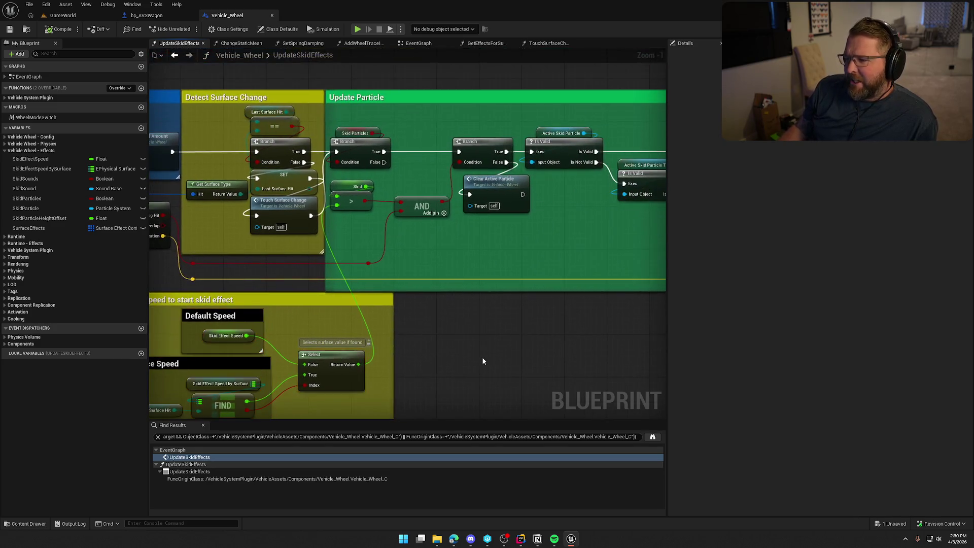
pyautogui.moveTo(435, 140)
pyautogui.mouseDown()
pyautogui.moveTo(592, 231)
pyautogui.moveTo(673, 248)
pyautogui.moveTo(572, 250)
pyautogui.moveTo(474, 217)
pyautogui.mouseUp()
pyautogui.scroll(-2, 572, 250)
pyautogui.scroll(2, 547, 239)
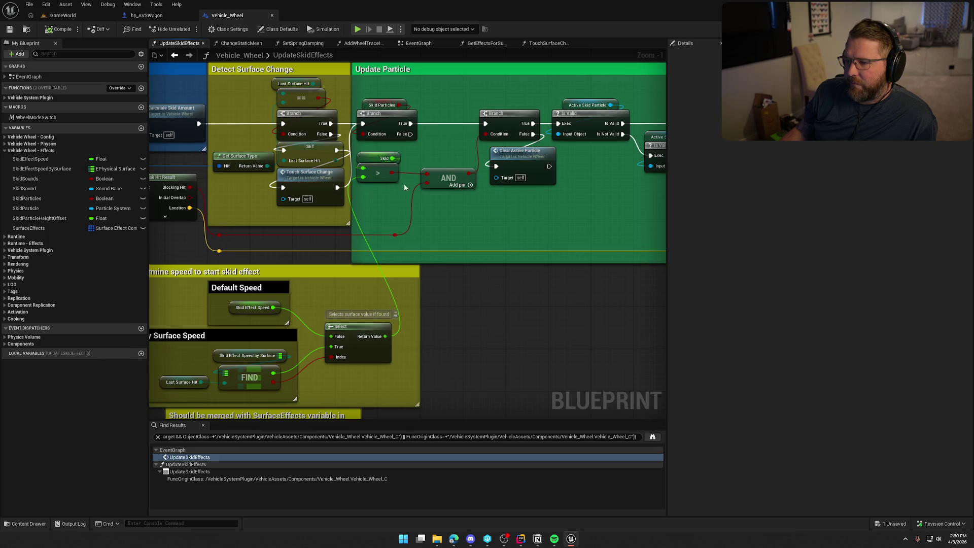
# Find all references to the Skid variable by name and open the graph where Skid is set
pyautogui.click(389, 158)
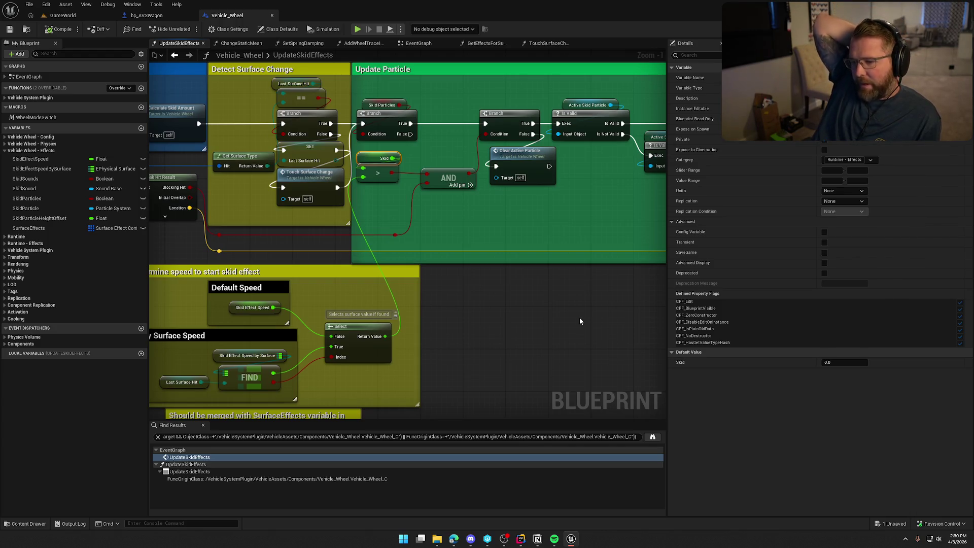
pyautogui.moveTo(574, 319); pyautogui.dragTo(626, 261)
pyautogui.moveTo(528, 381); pyautogui.dragTo(164, 239)
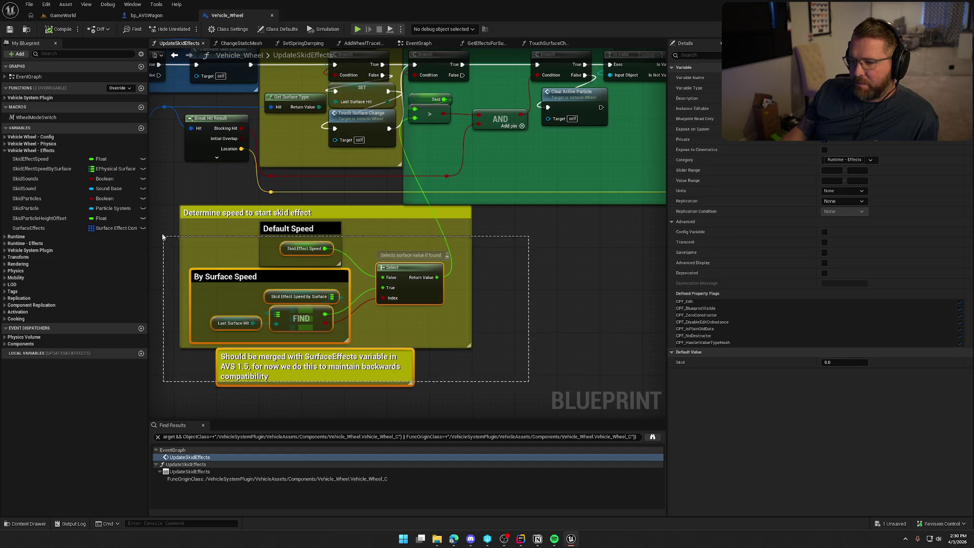
pyautogui.moveTo(486, 288)
pyautogui.mouseDown()
pyautogui.moveTo(522, 315)
pyautogui.moveTo(481, 336)
pyautogui.moveTo(422, 329)
pyautogui.mouseUp()
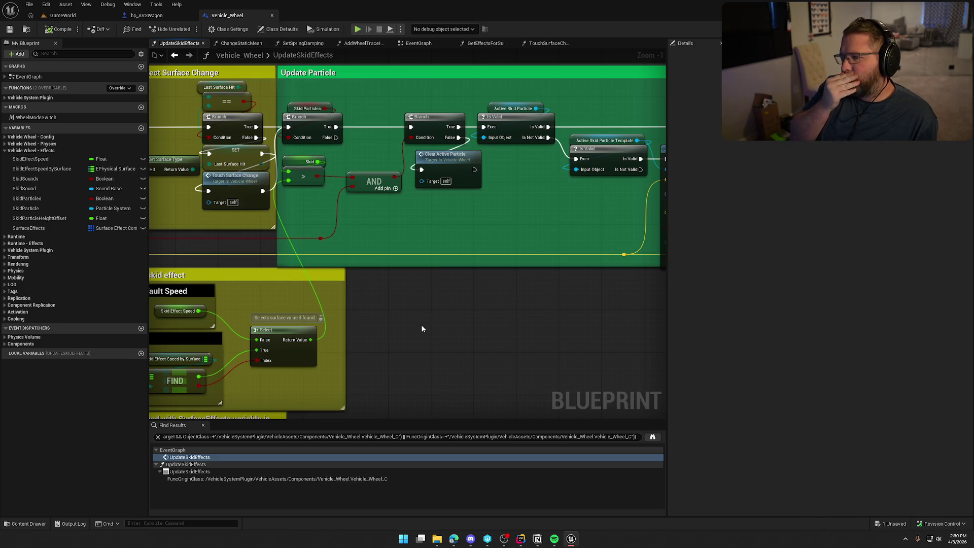
pyautogui.moveTo(422, 329); pyautogui.dragTo(486, 348)
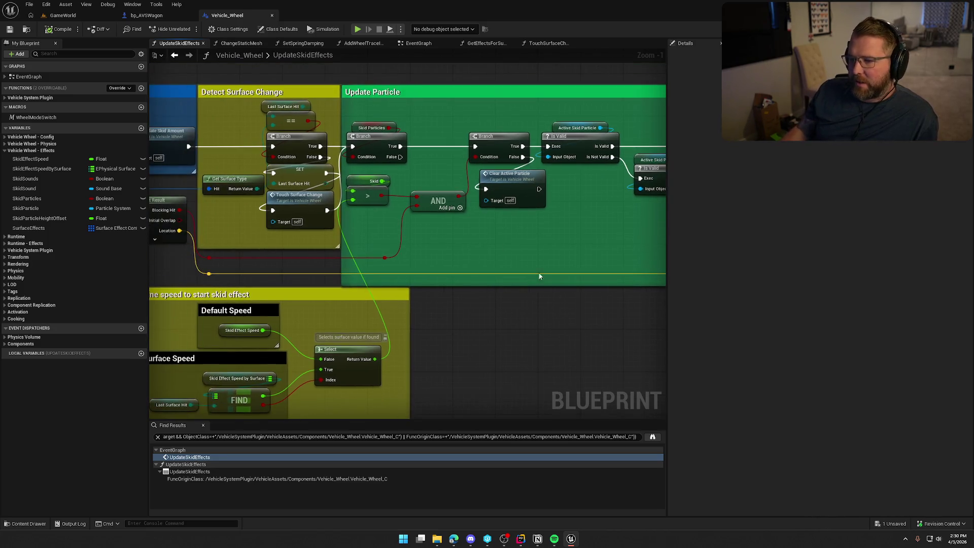
pyautogui.click(360, 182)
pyautogui.rightClick(360, 181)
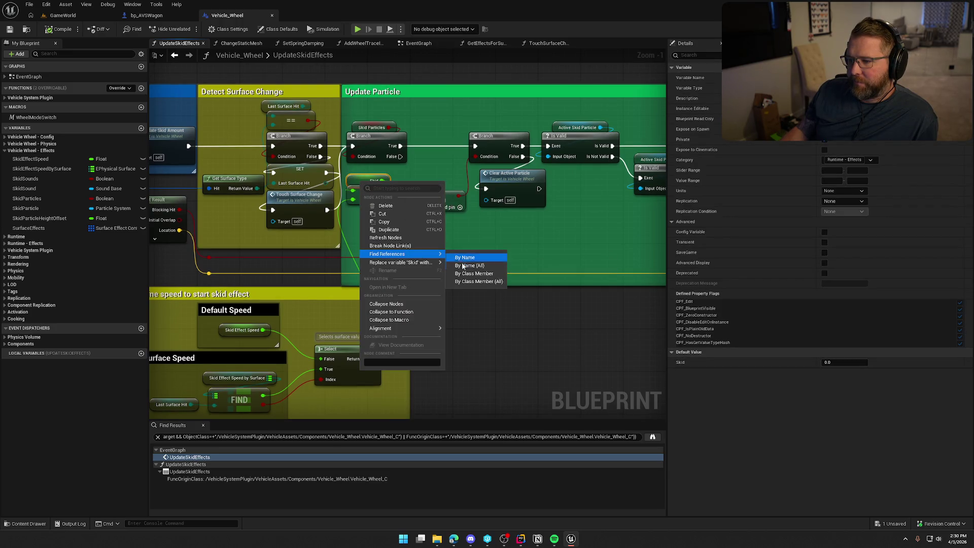
pyautogui.click(501, 322)
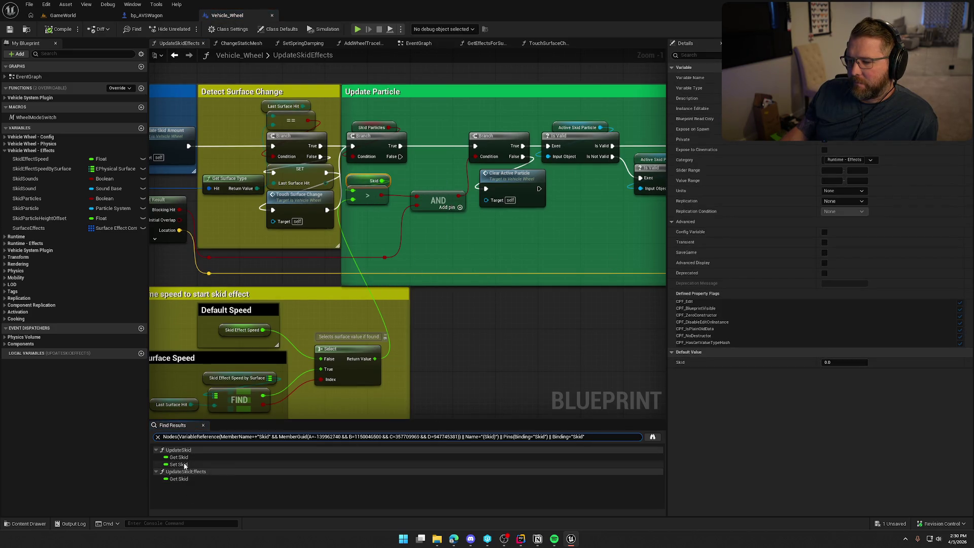
pyautogui.doubleClick(179, 465)
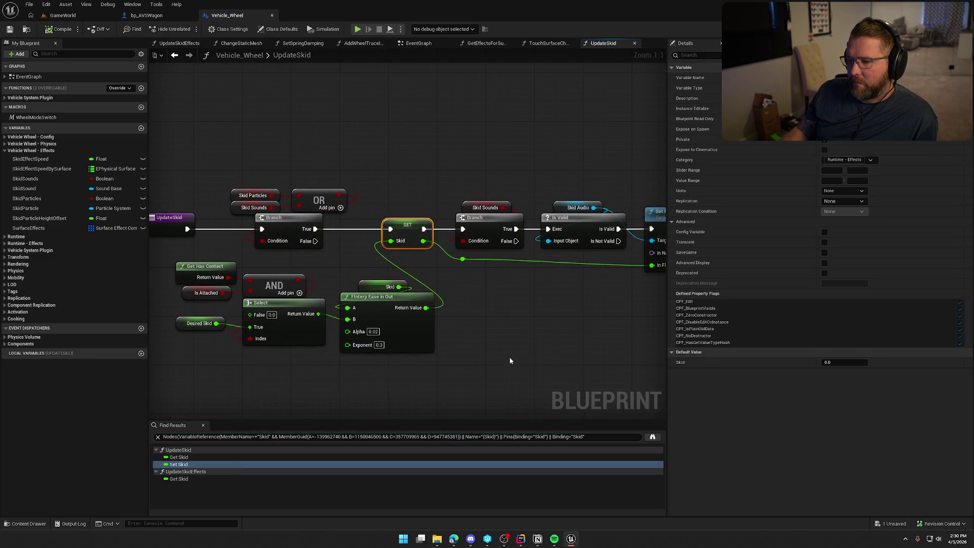
# Inspect UpdateSkid's Set Float Parameter, Get Has Contact, Is Attached and Desired Skid, then revisit both Skid reads
pyautogui.moveTo(509, 354); pyautogui.dragTo(562, 287)
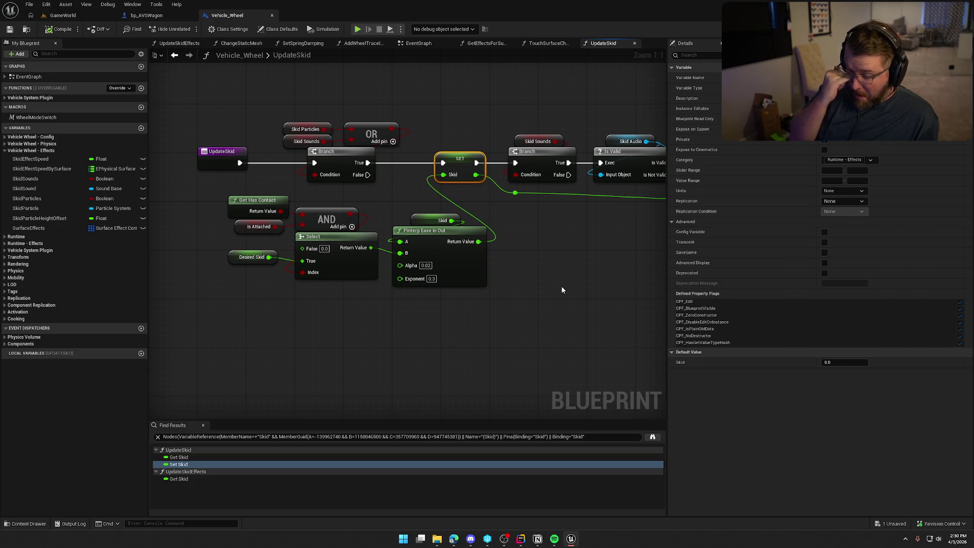
pyautogui.moveTo(561, 290)
pyautogui.mouseDown()
pyautogui.moveTo(329, 272)
pyautogui.moveTo(503, 283)
pyautogui.moveTo(426, 289)
pyautogui.mouseUp()
pyautogui.moveTo(511, 296); pyautogui.dragTo(510, 273)
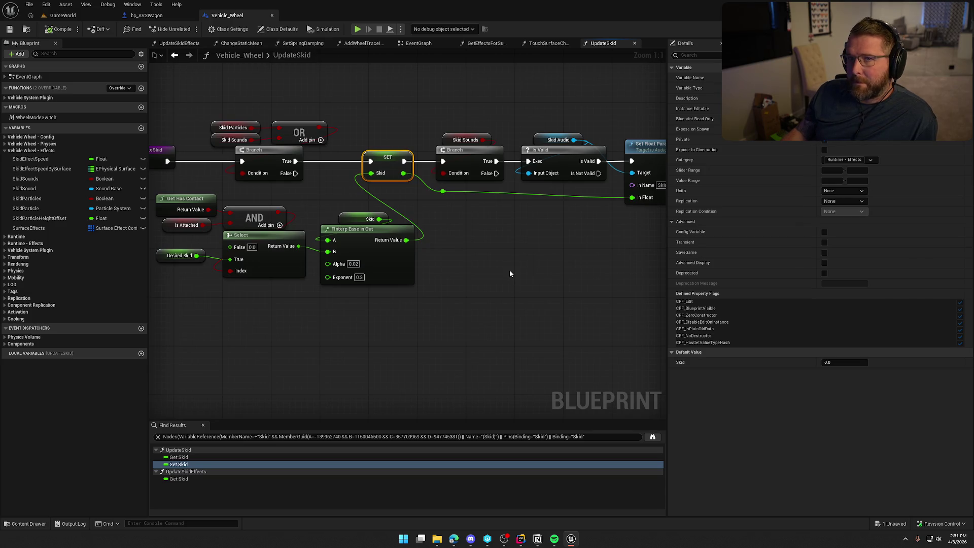
pyautogui.click(179, 457)
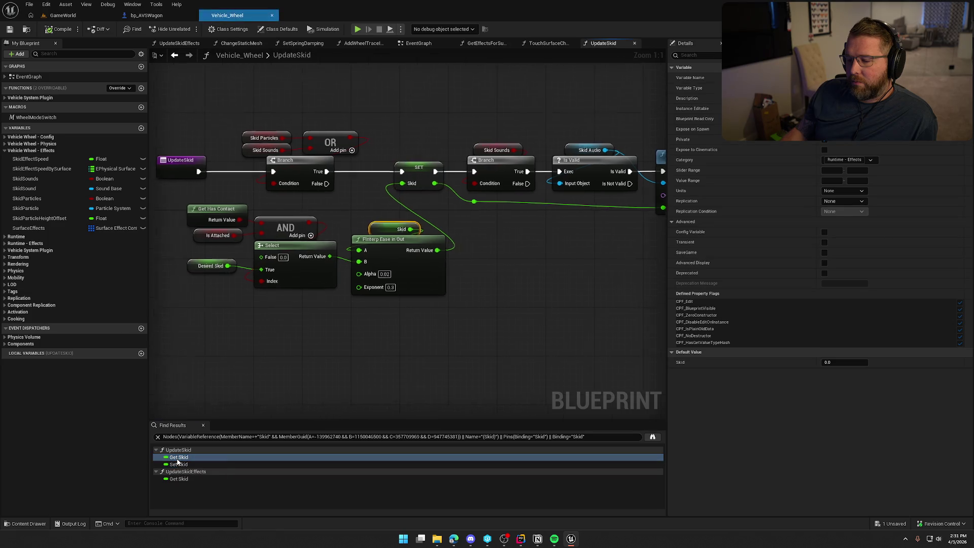
pyautogui.click(178, 479)
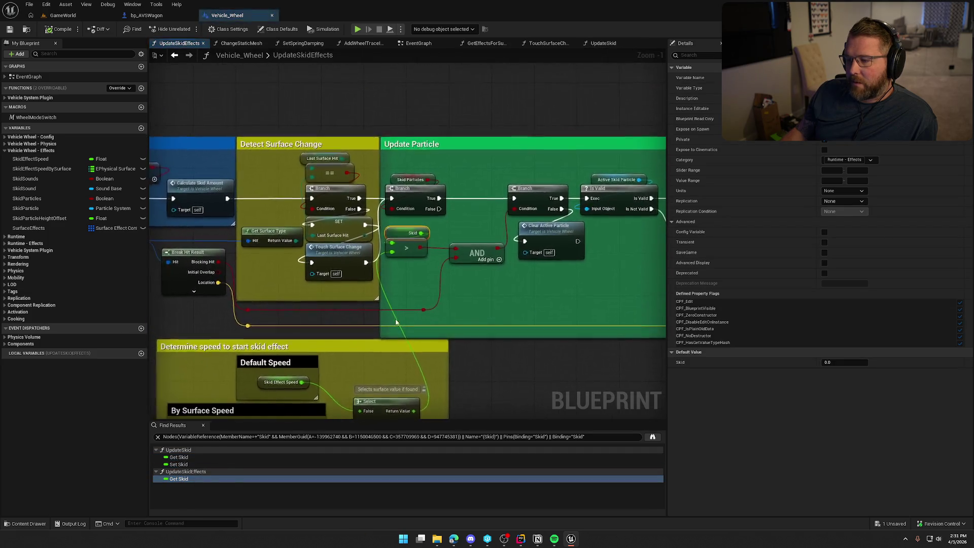
pyautogui.rightClick(453, 328)
pyautogui.moveTo(575, 376); pyautogui.dragTo(367, 341)
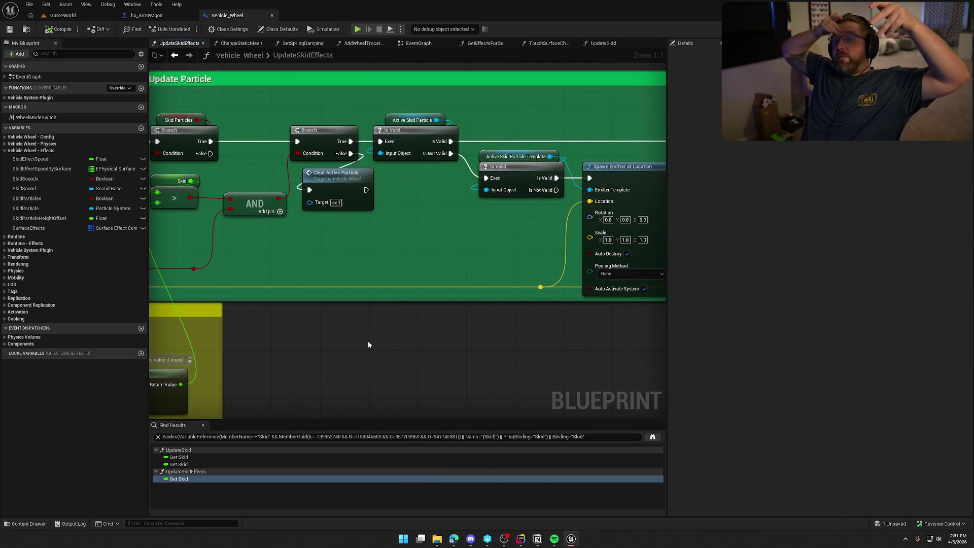
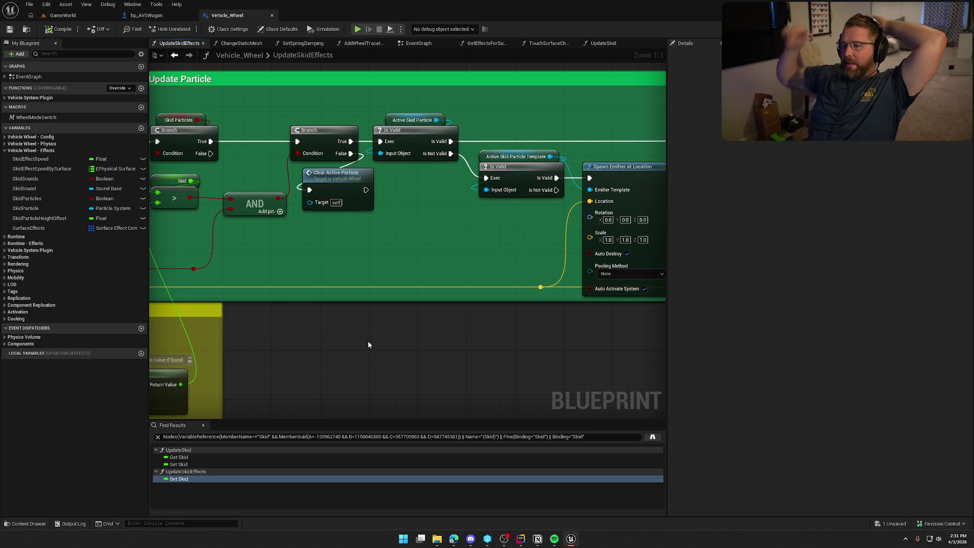
# Pan the UpdateSkidEffects graph over to the Spawn Emitter at Location node
pyautogui.moveTo(371, 337); pyautogui.dragTo(214, 350)
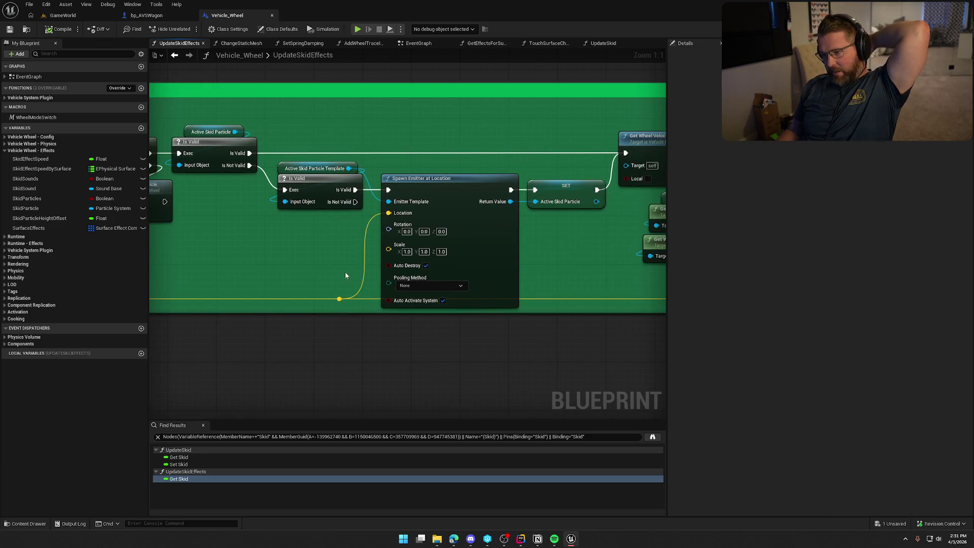
pyautogui.moveTo(512, 348); pyautogui.dragTo(309, 342)
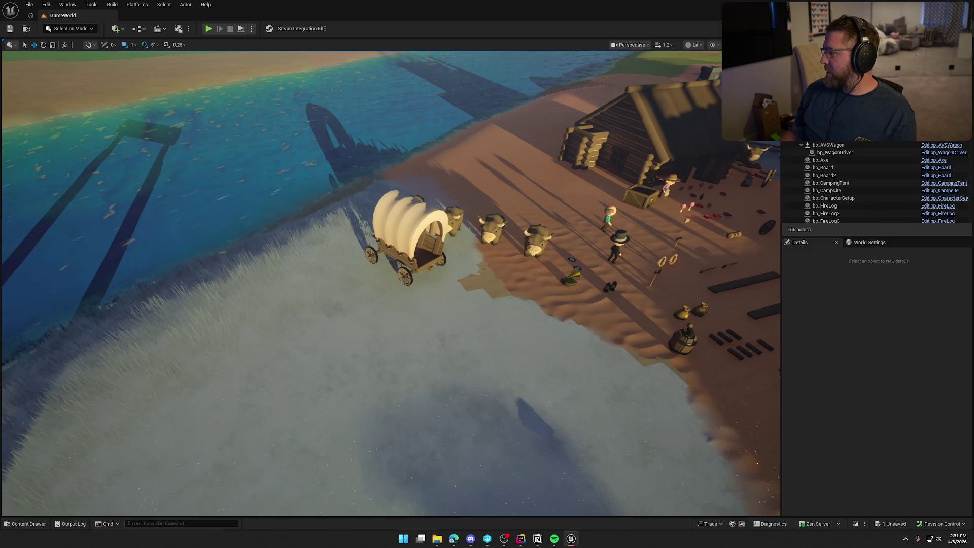
# Return to the Unreal editor and open the Content Drawer at the top-level content folders
pyautogui.hotkey('alt', 'Tab')
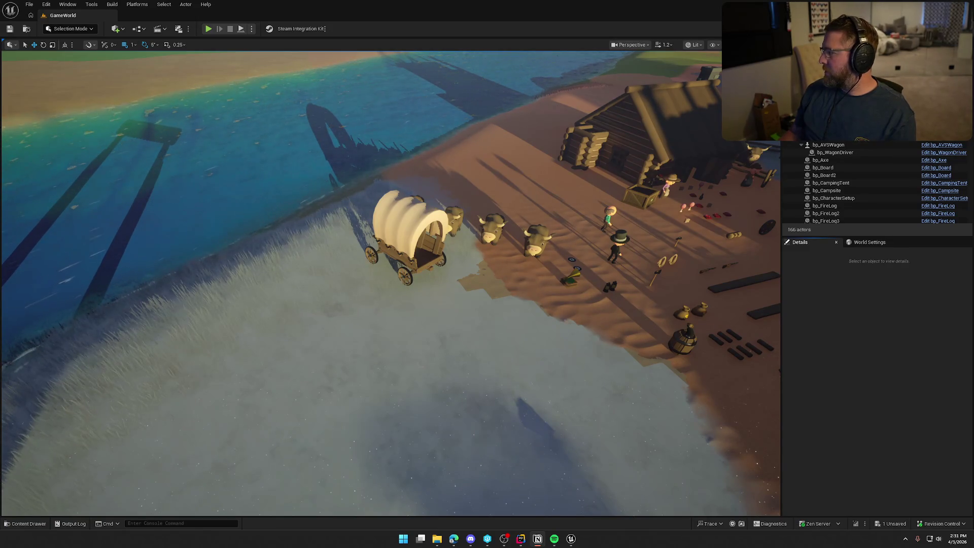
pyautogui.click(848, 354)
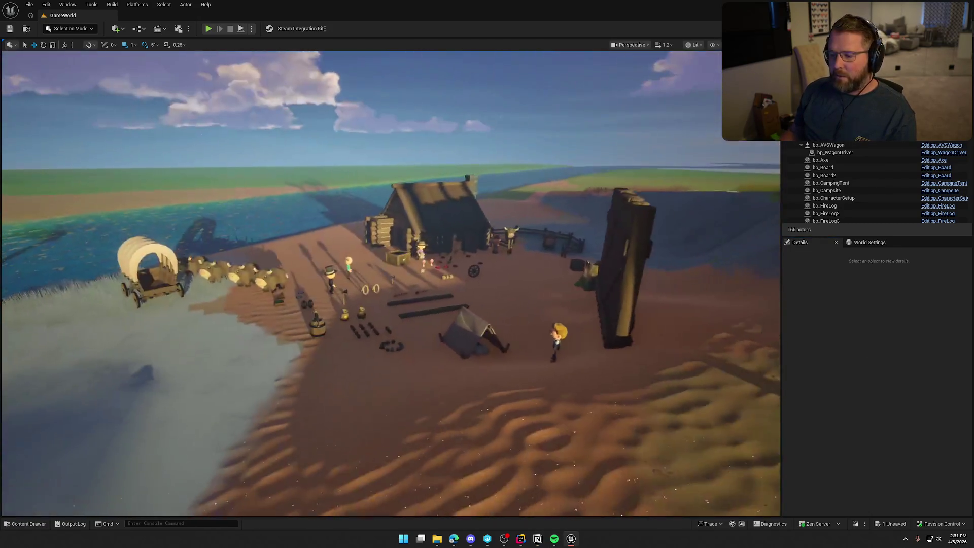
pyautogui.click(25, 524)
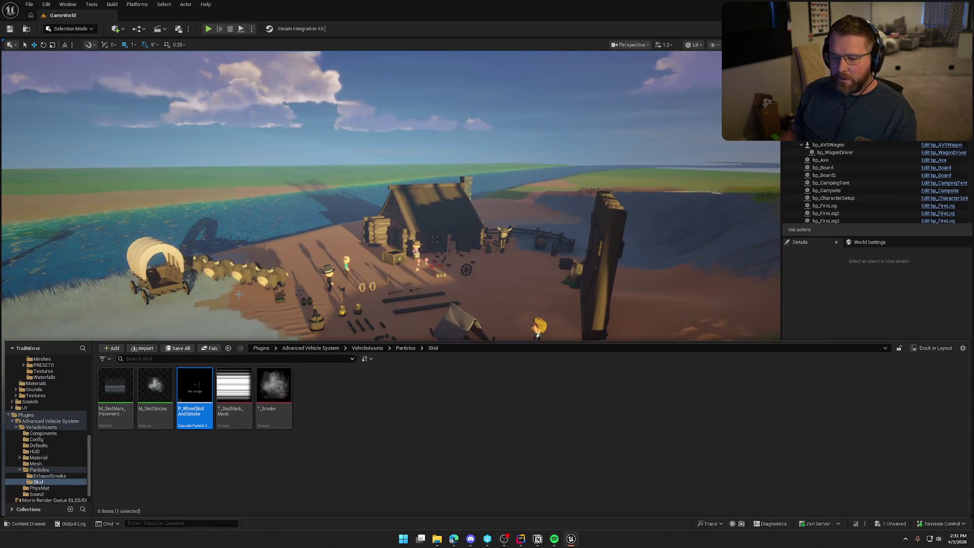
pyautogui.keyDown('ctrl'); pyautogui.click(26, 415); pyautogui.keyUp('ctrl')
pyautogui.scroll(10, 20, 401)
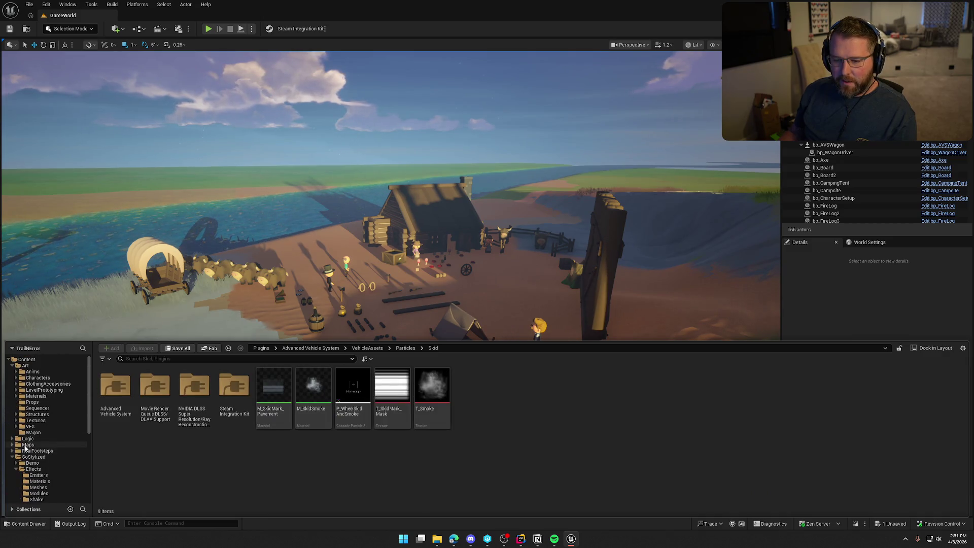
# Collapse Art and SoStylized, open Content > UI > InGame, and select UI_StatusBar
pyautogui.click(13, 366)
pyautogui.click(13, 389)
pyautogui.click(20, 402)
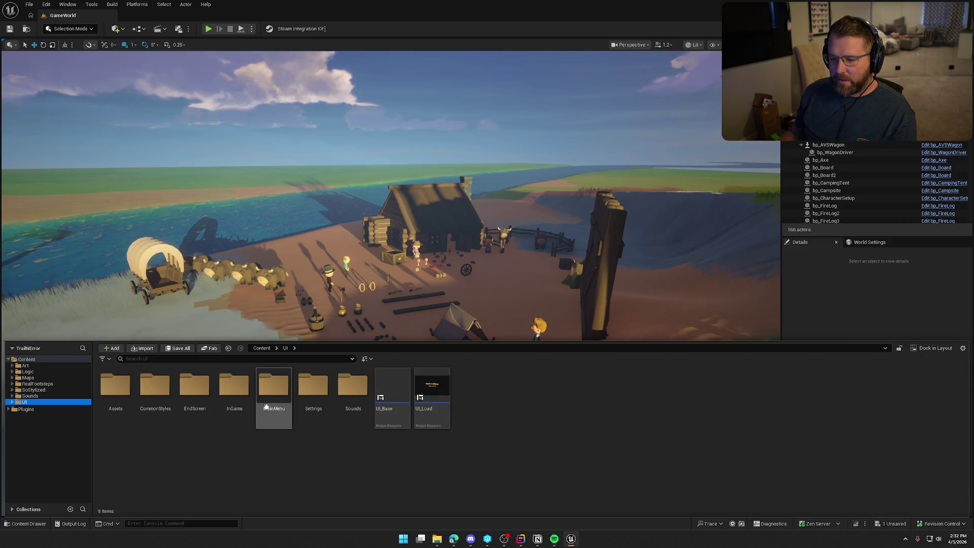
pyautogui.doubleClick(238, 397)
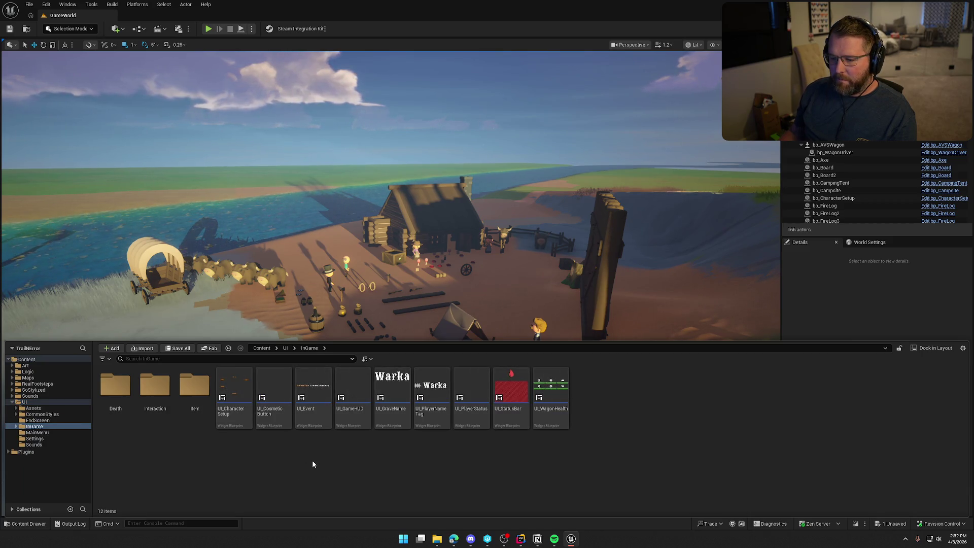
pyautogui.rightClick(539, 391)
pyautogui.click(512, 391)
# Open UI_StatusBar in the designer, center it on the canvas, and select the StatusBar image
pyautogui.doubleClick(511, 394)
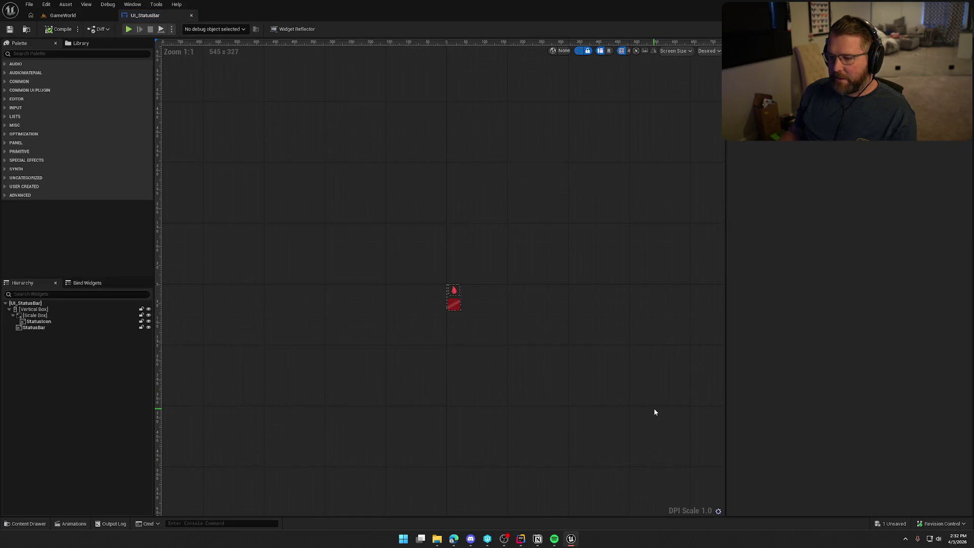
pyautogui.scroll(4, 579, 383)
pyautogui.moveTo(348, 288)
pyautogui.mouseDown()
pyautogui.moveTo(430, 302)
pyautogui.moveTo(405, 294)
pyautogui.mouseUp()
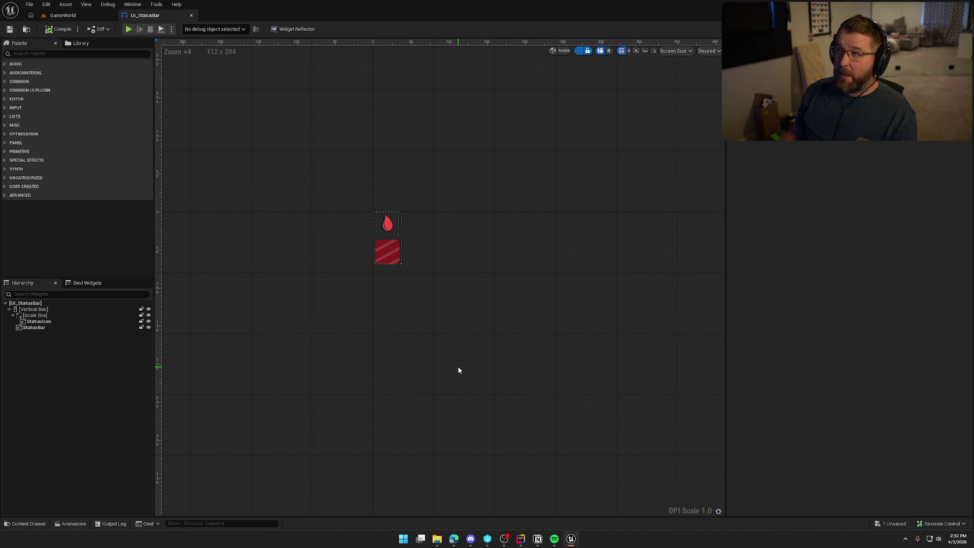
pyautogui.moveTo(432, 348); pyautogui.dragTo(434, 357)
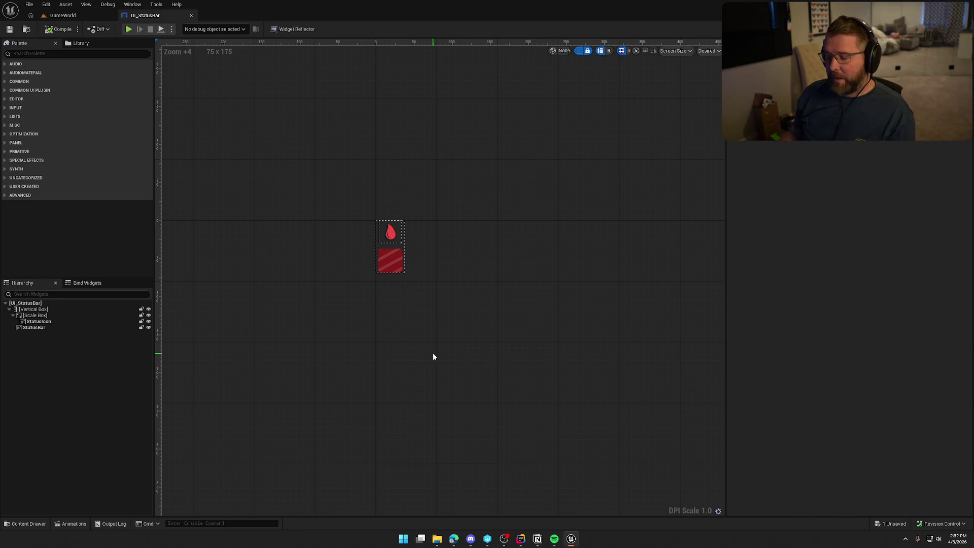
pyautogui.click(392, 254)
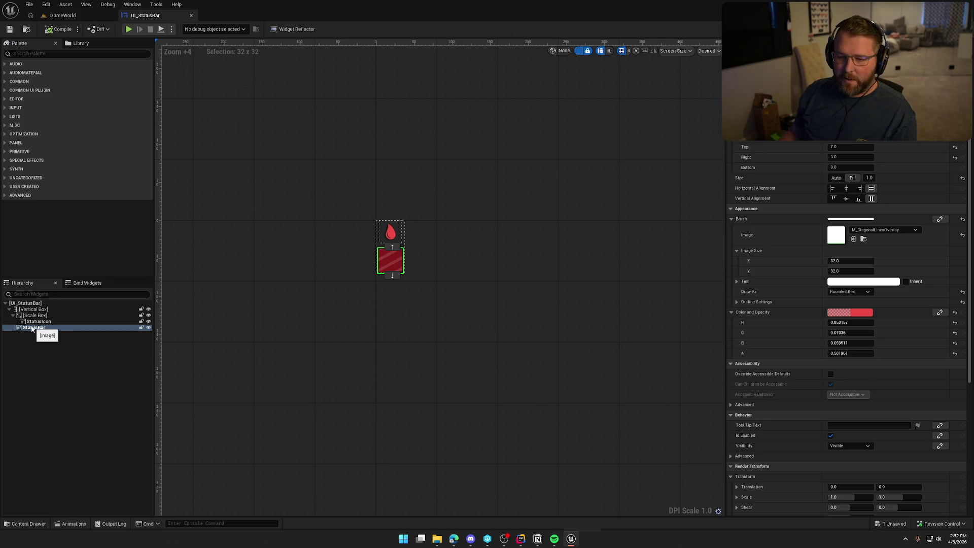
# Wrap the StatusBar image in an Overlay with vertical Fill, then compile and check out the asset
pyautogui.rightClick(31, 329)
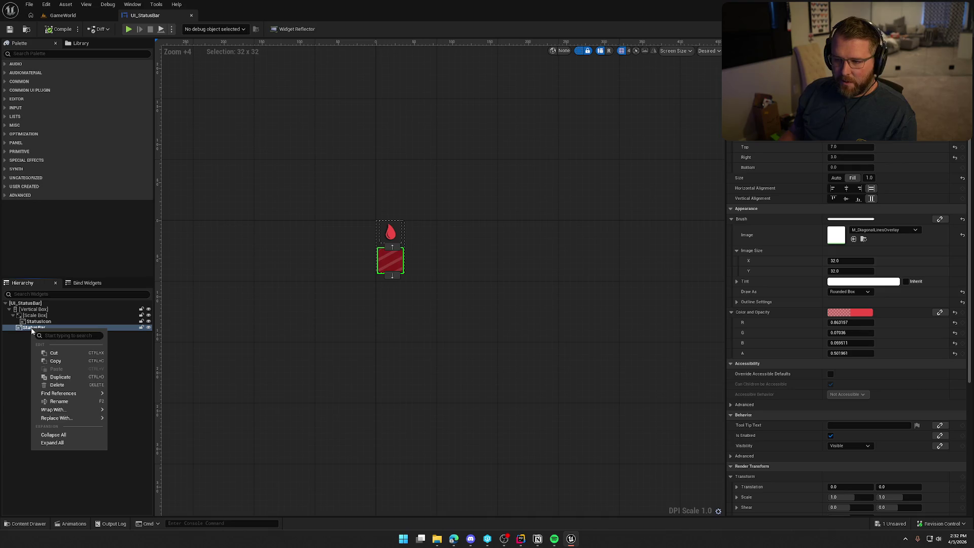
pyautogui.moveTo(79, 410)
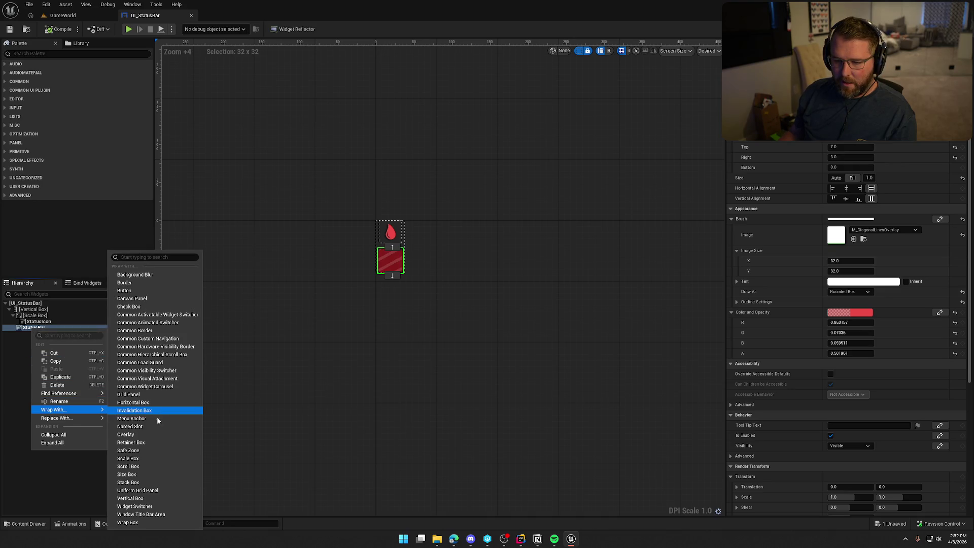
pyautogui.click(150, 435)
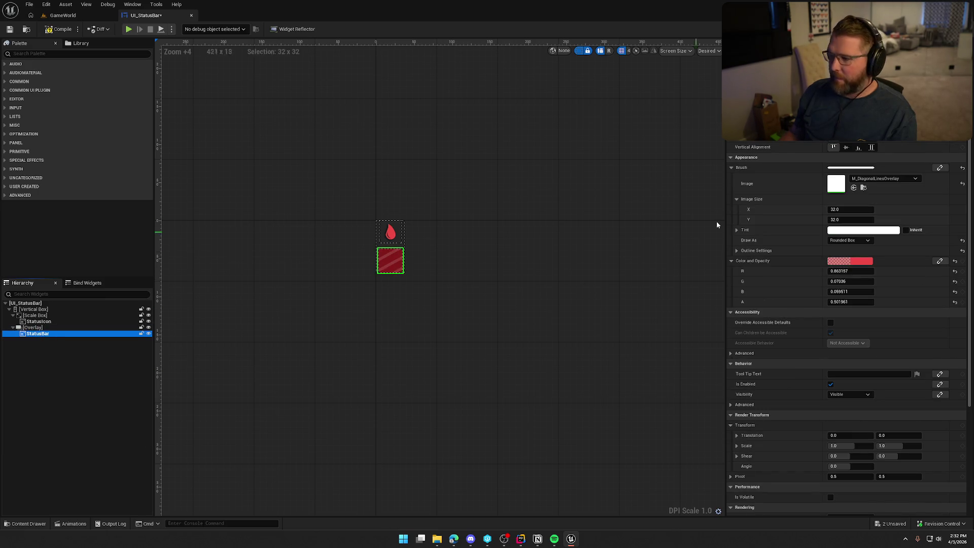
pyautogui.click(872, 147)
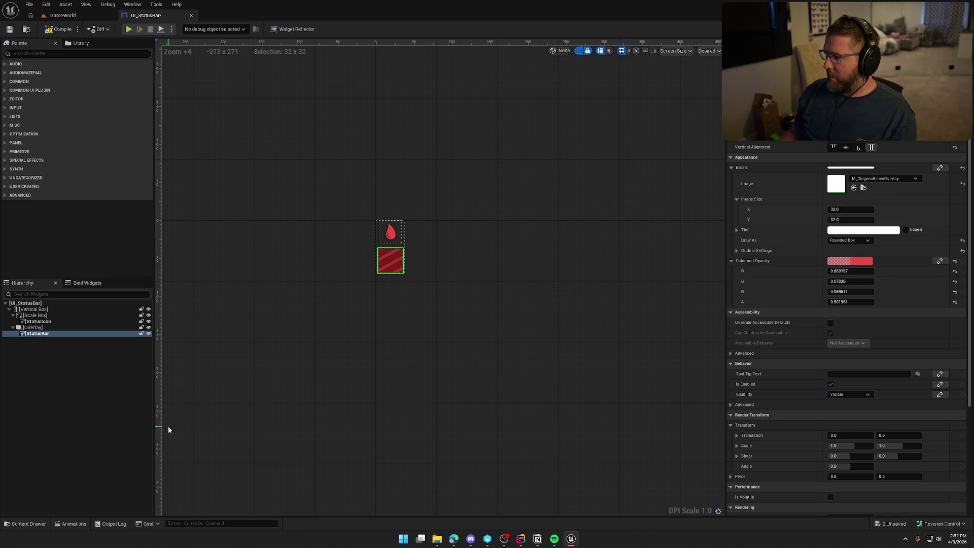
pyautogui.click(98, 382)
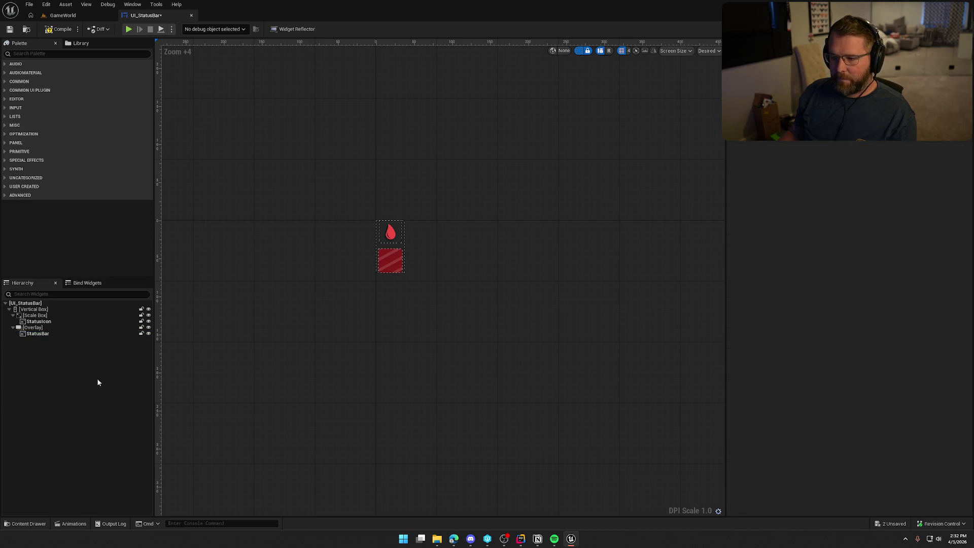
pyautogui.click(58, 29)
pyautogui.click(493, 357)
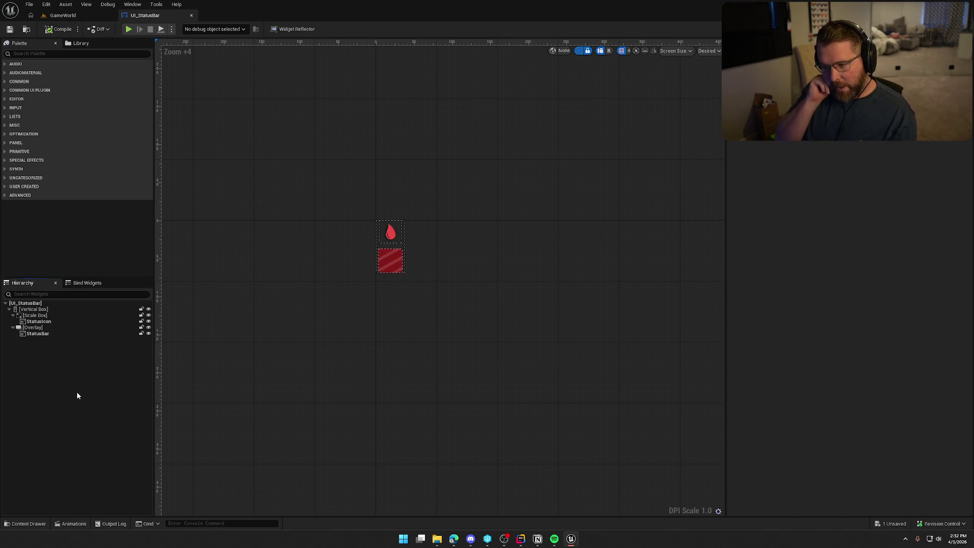
pyautogui.click(28, 57)
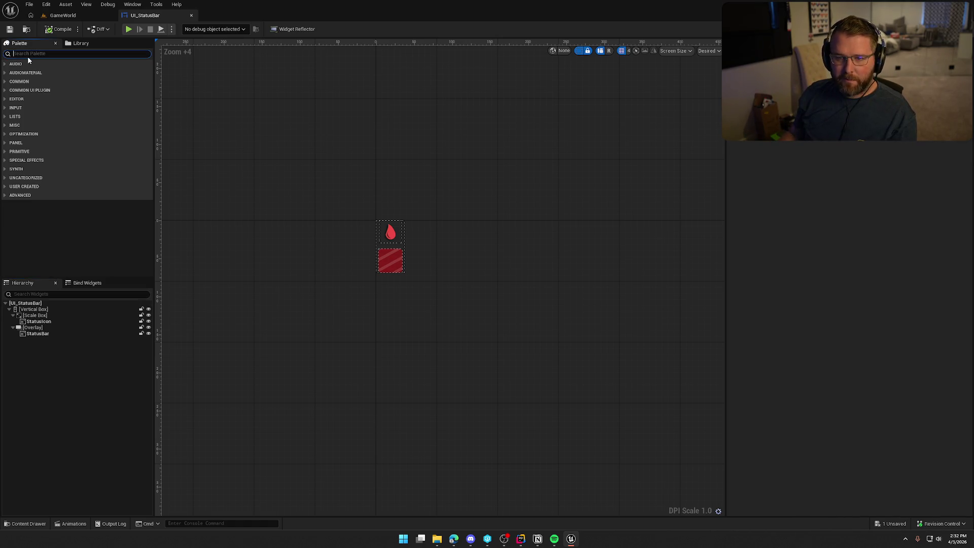
# Add a Border to the Overlay, aligned Right horizontally and Fill vertically
pyautogui.write('border')
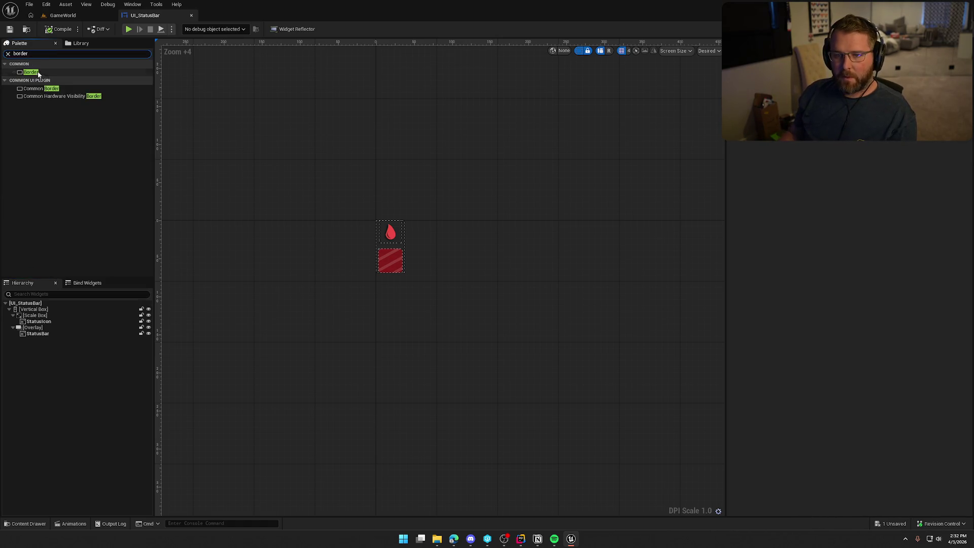
pyautogui.moveTo(30, 72)
pyautogui.mouseDown()
pyautogui.moveTo(165, 242)
pyautogui.moveTo(40, 328)
pyautogui.mouseUp()
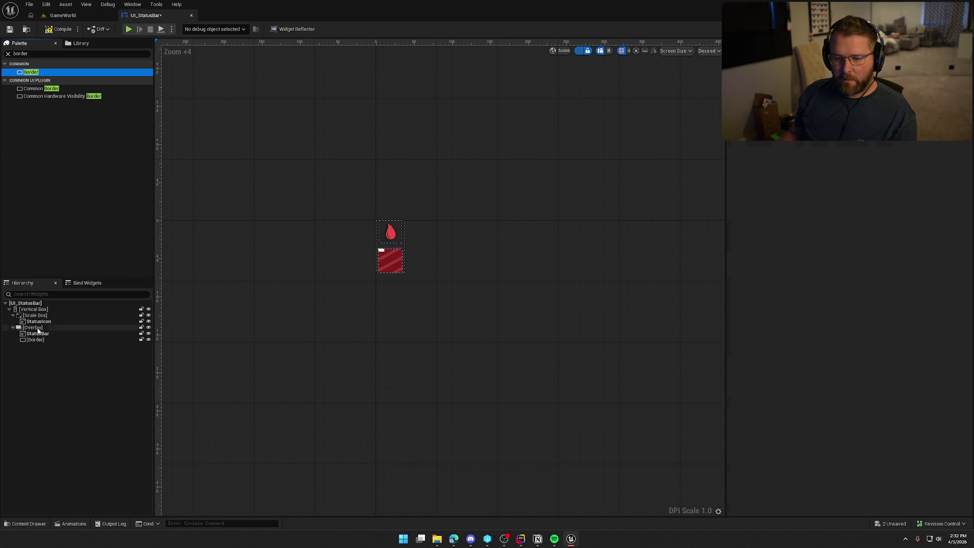
pyautogui.click(41, 340)
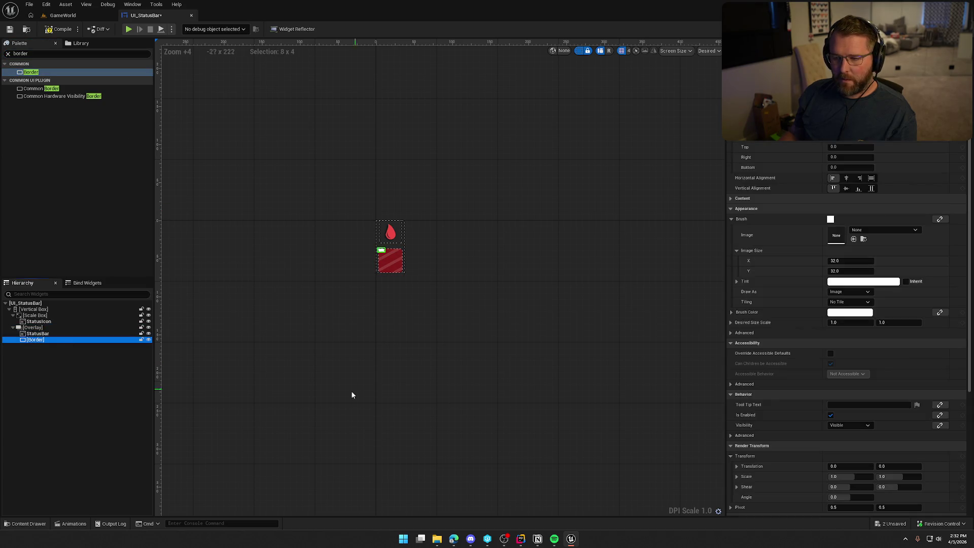
pyautogui.click(864, 180)
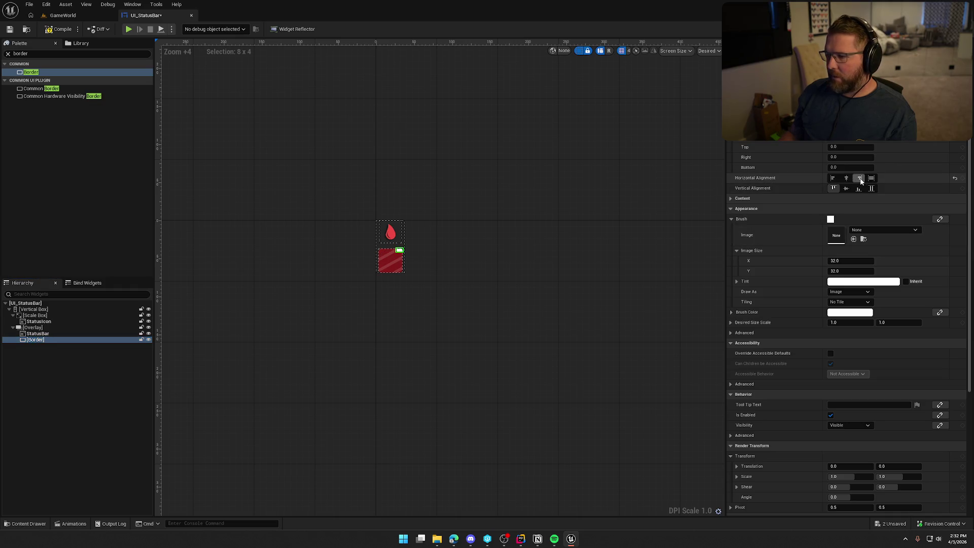
pyautogui.click(872, 189)
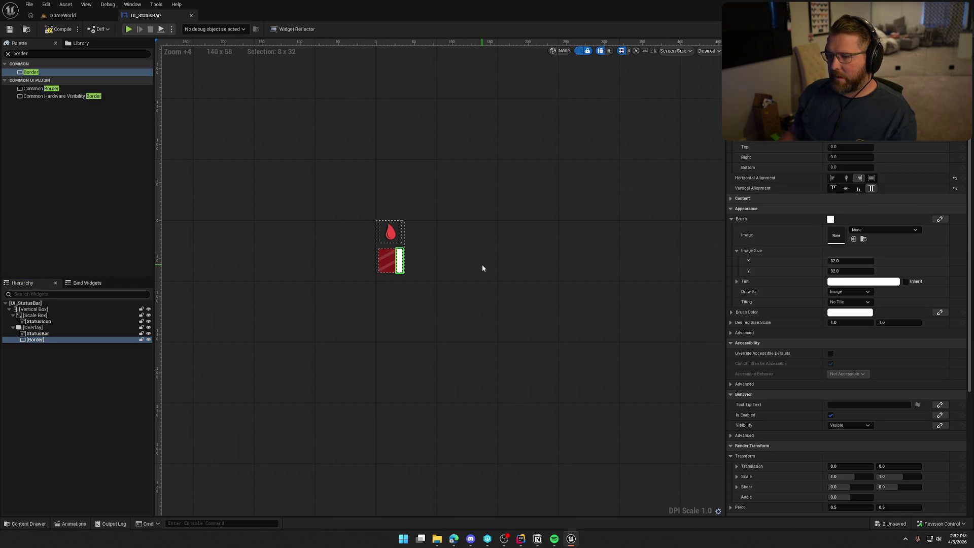
# Zoom in on the bar and compare the StatusBar image's outline settings with the Border's
pyautogui.scroll(6, 482, 268)
pyautogui.moveTo(409, 289); pyautogui.dragTo(551, 329)
pyautogui.scroll(1, 551, 328)
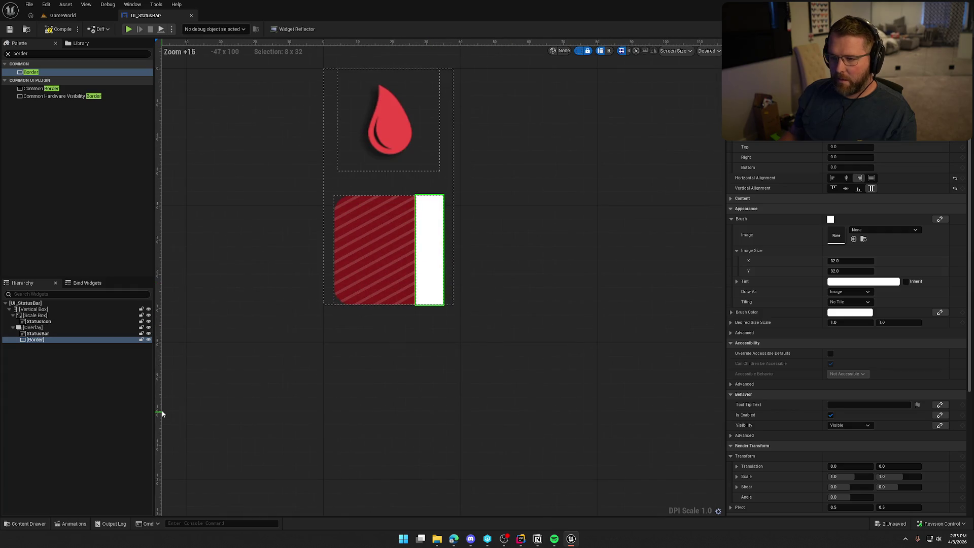
pyautogui.press('Up')
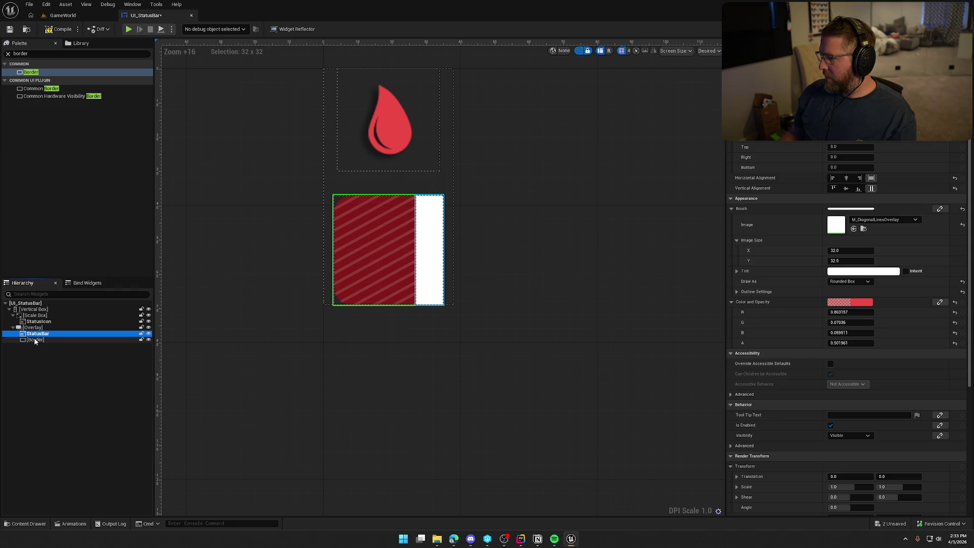
pyautogui.click(737, 292)
pyautogui.press('Down')
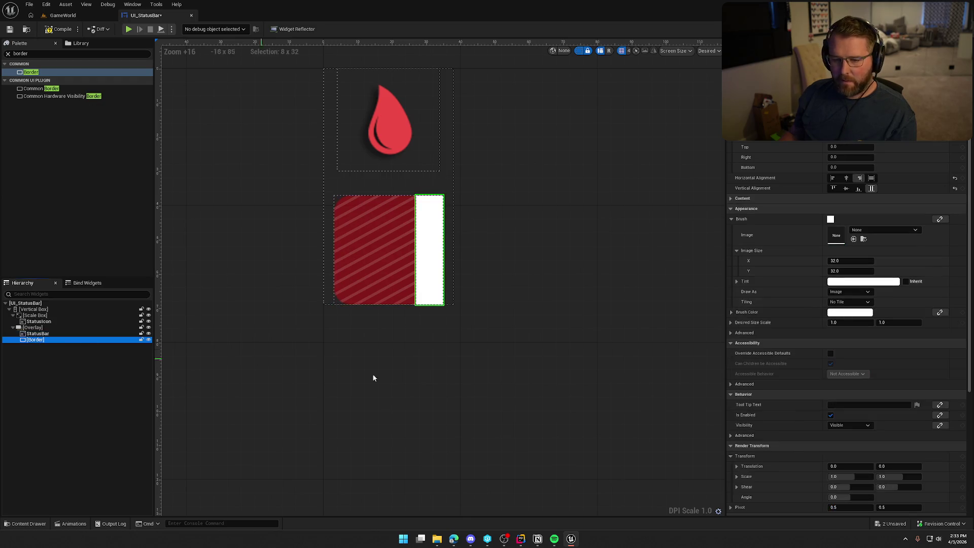
# Draw the Border as a Rounded Box with fixed radii, setting top-right and bottom-right corners to 5
pyautogui.click(841, 293)
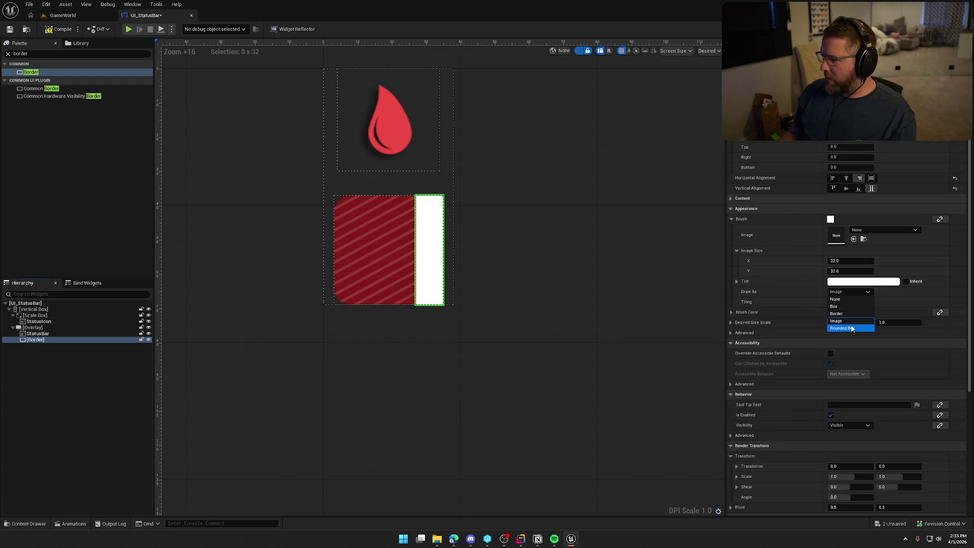
pyautogui.click(852, 328)
pyautogui.click(745, 303)
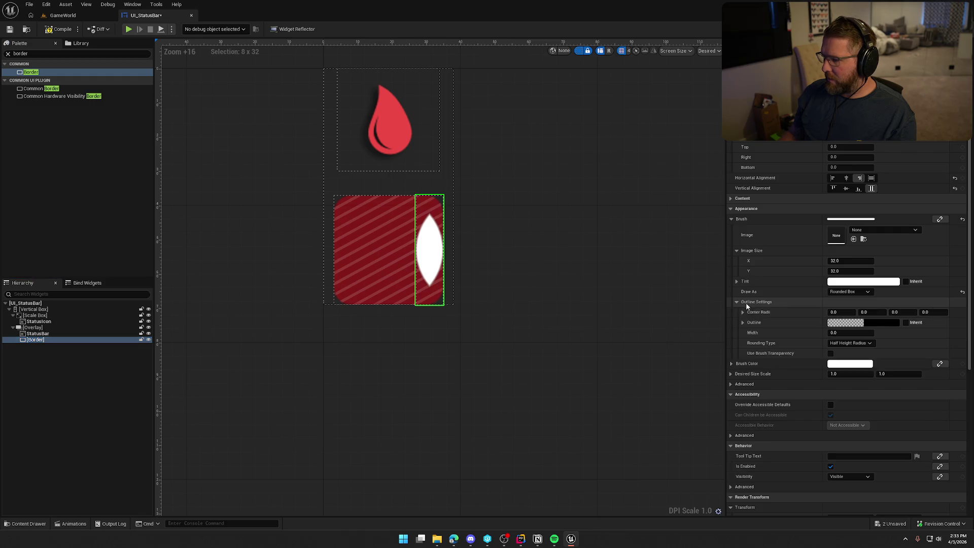
pyautogui.click(851, 343)
pyautogui.click(842, 351)
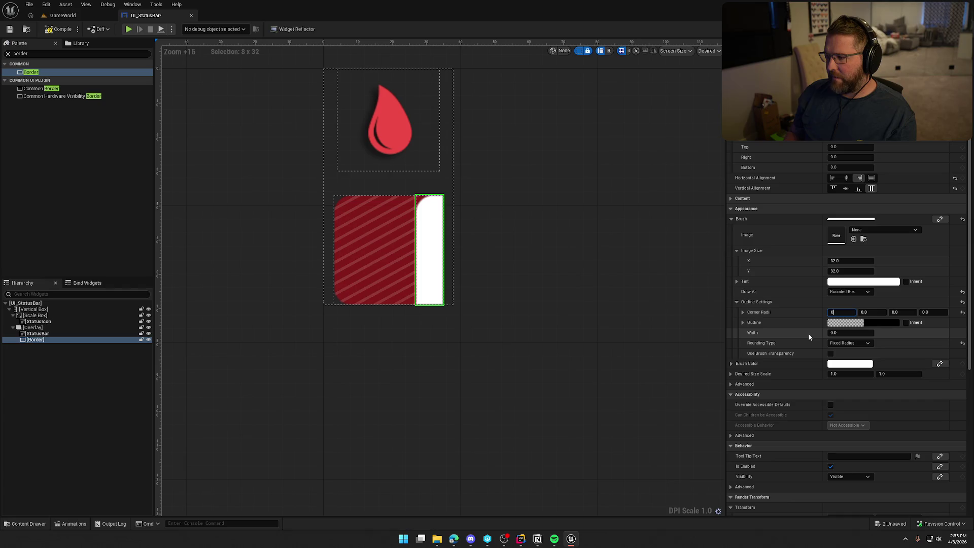
pyautogui.press('Tab')
pyautogui.write('5')
pyautogui.press('Return')
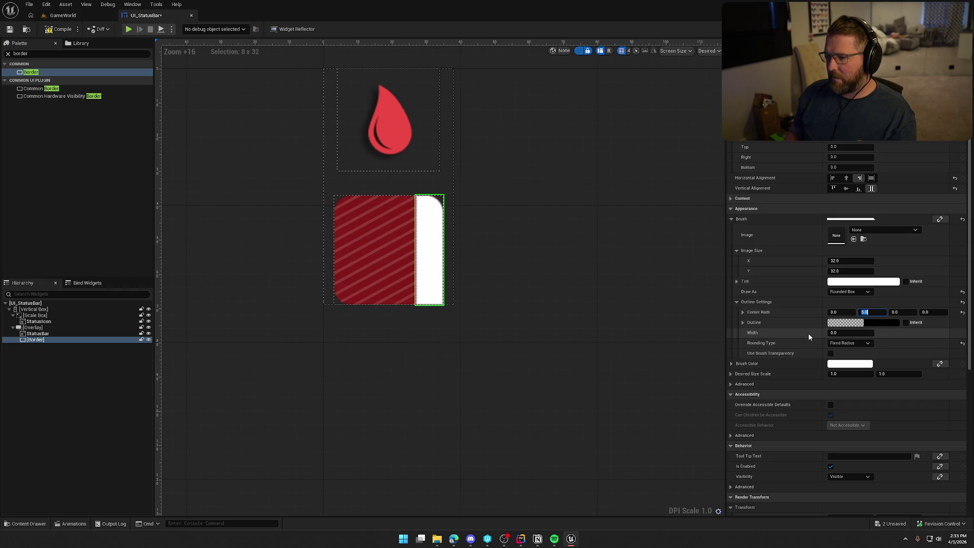
pyautogui.press('Tab')
pyautogui.write('5')
pyautogui.press('Return')
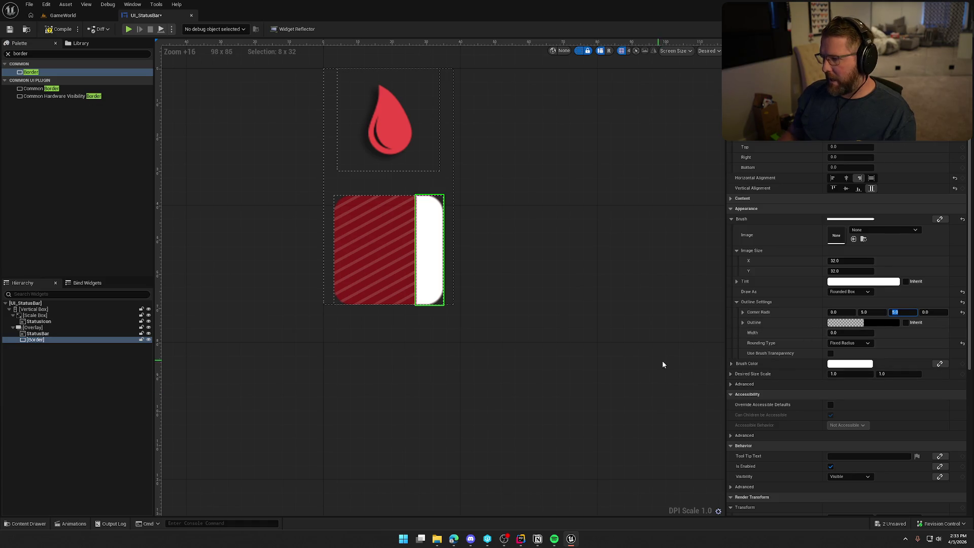
# Set the remaining corner radius to 5 and stretch the Border to Fill horizontally
pyautogui.click(581, 261)
pyautogui.click(34, 340)
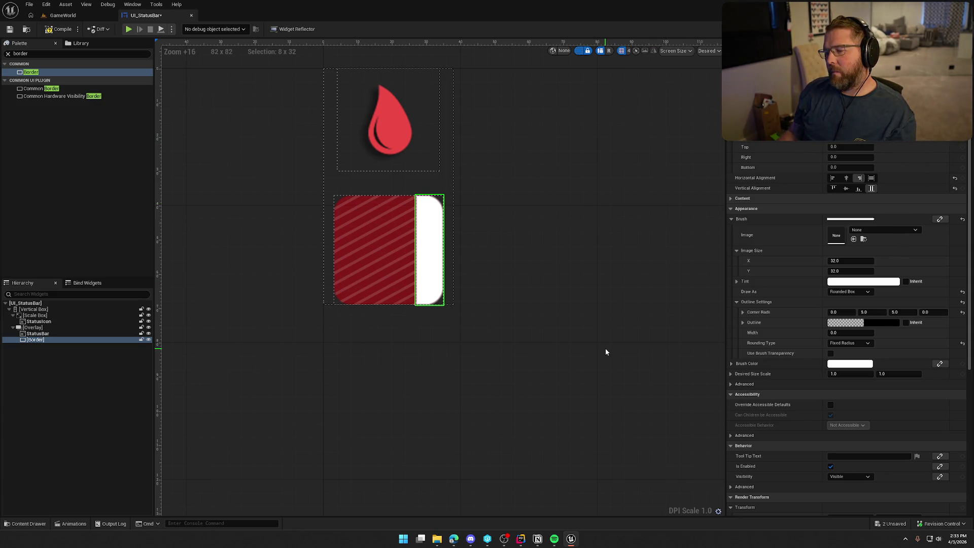
pyautogui.click(840, 313)
pyautogui.write('5')
pyautogui.press('Tab')
pyautogui.press('Tab')
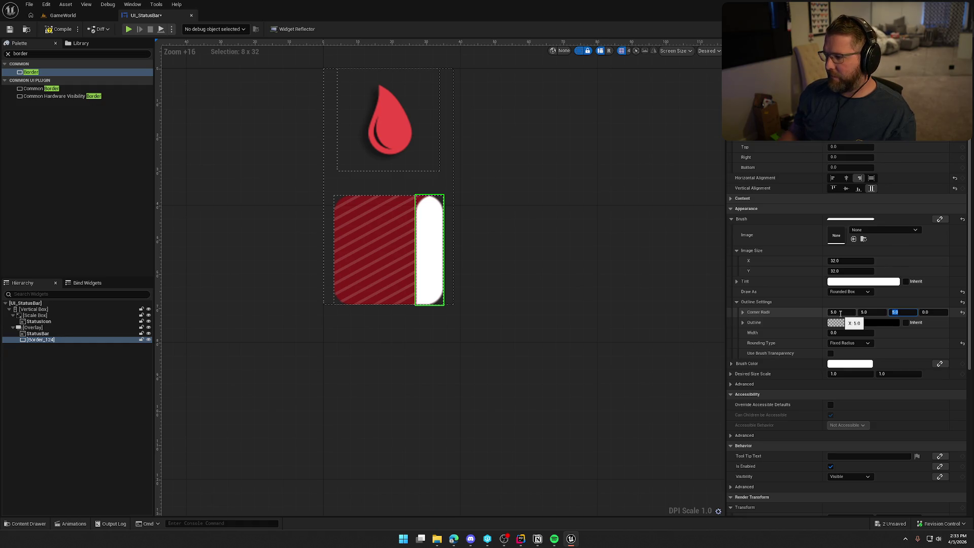
pyautogui.press('Tab')
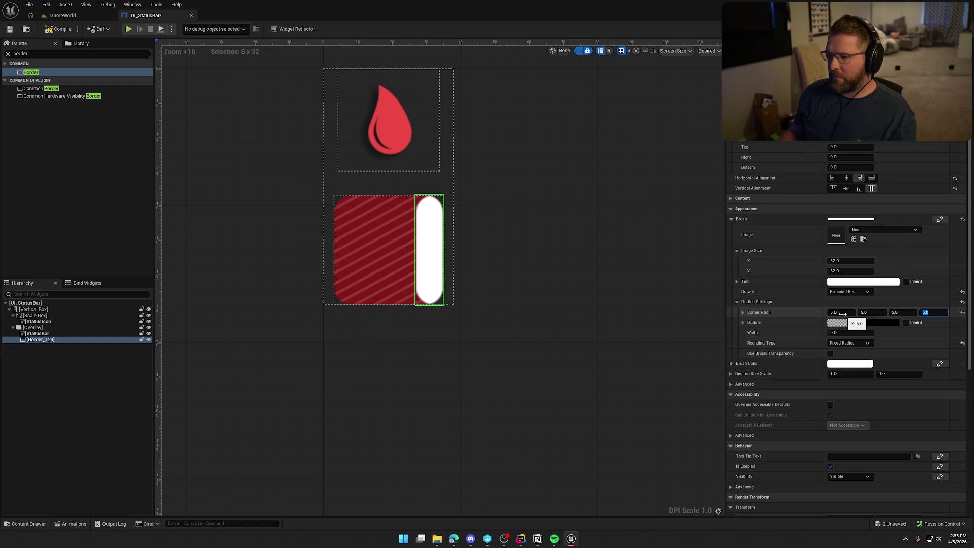
pyautogui.click(873, 178)
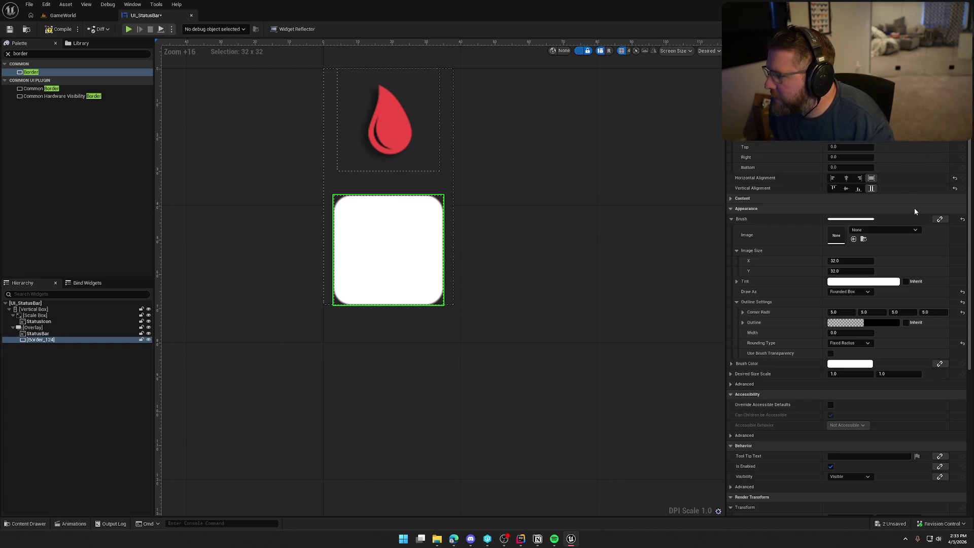
pyautogui.scroll(-2, 795, 198)
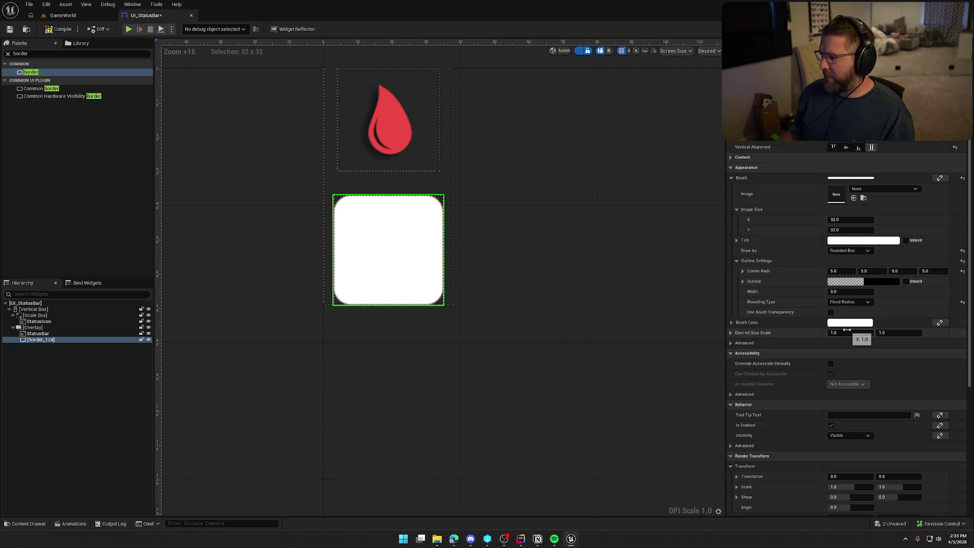
pyautogui.click(737, 261)
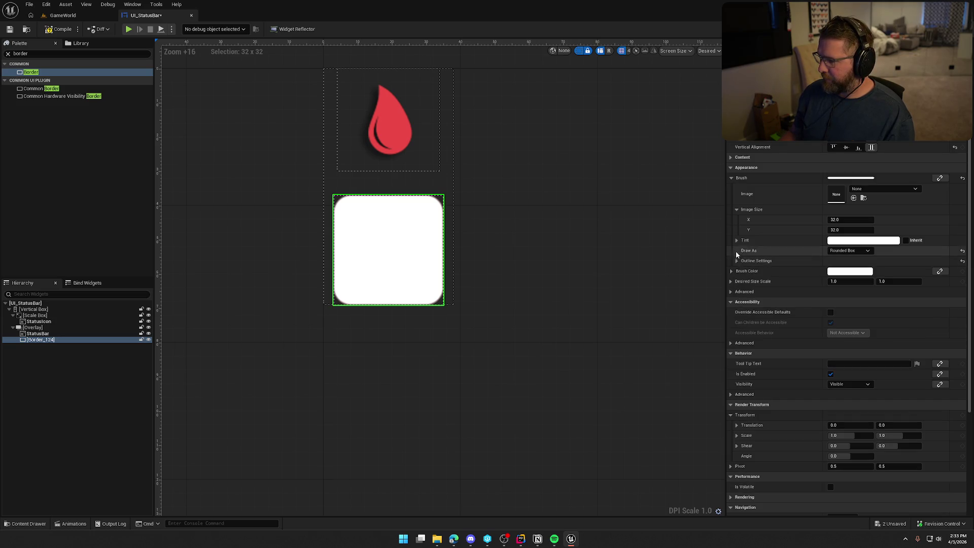
# Set the Border's Brush Color to black with 0.5 alpha
pyautogui.click(850, 271)
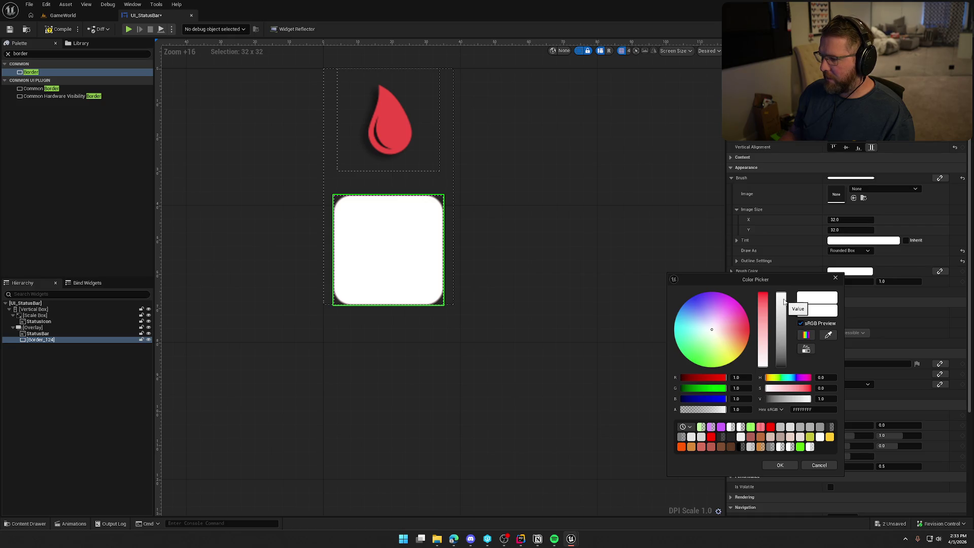
pyautogui.moveTo(784, 352); pyautogui.dragTo(785, 378)
pyautogui.click(740, 410)
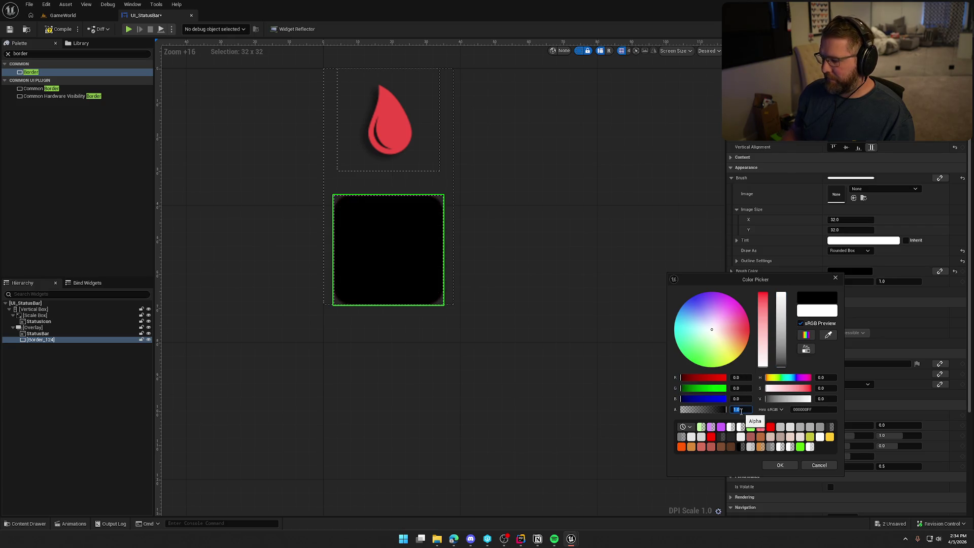
pyautogui.write('5')
pyautogui.press('Return')
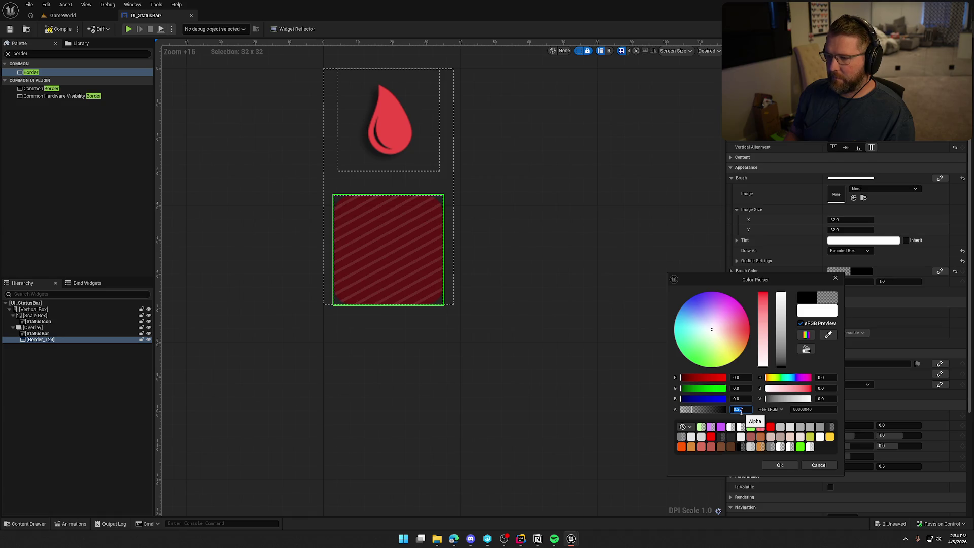
pyautogui.press('Return')
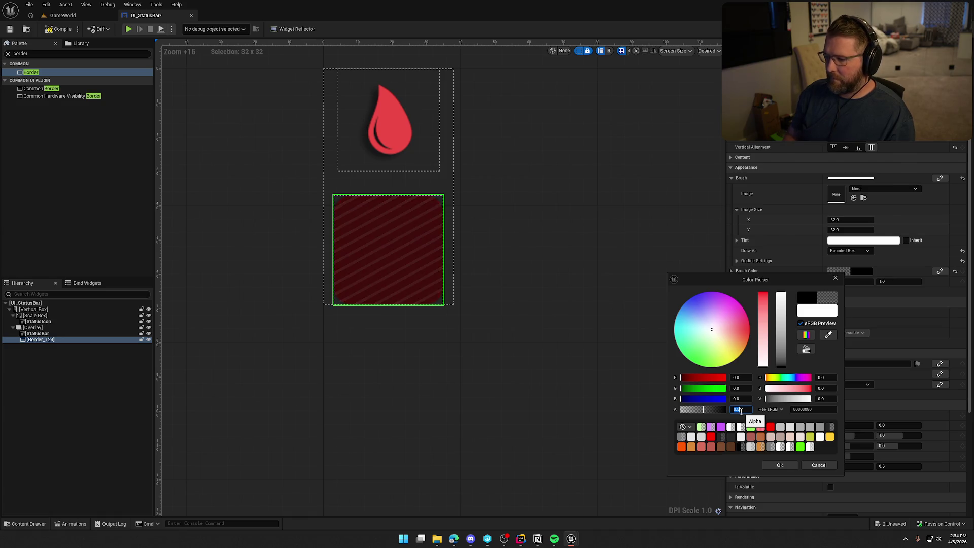
pyautogui.click(780, 466)
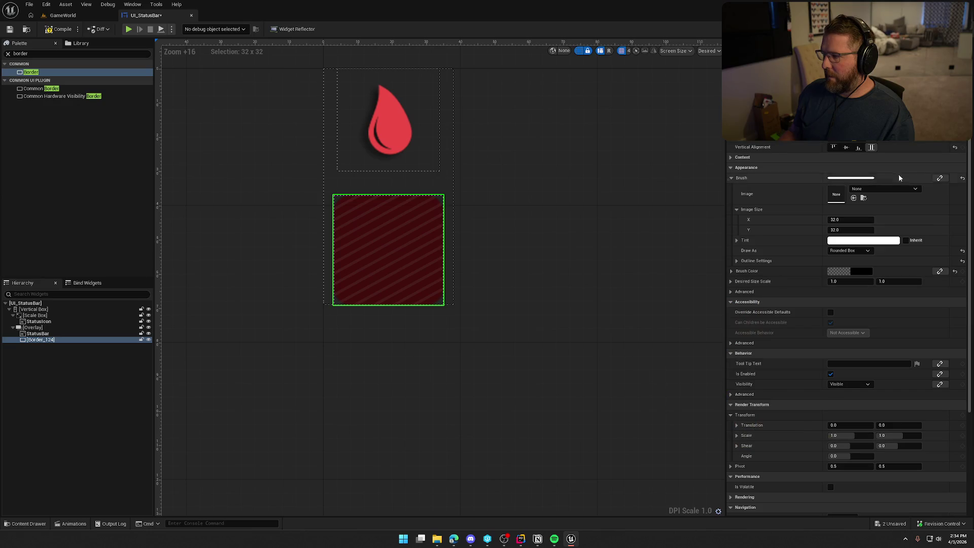
# Align the Border to the bar's right edge and hide the dashed widget outlines
pyautogui.click(856, 142)
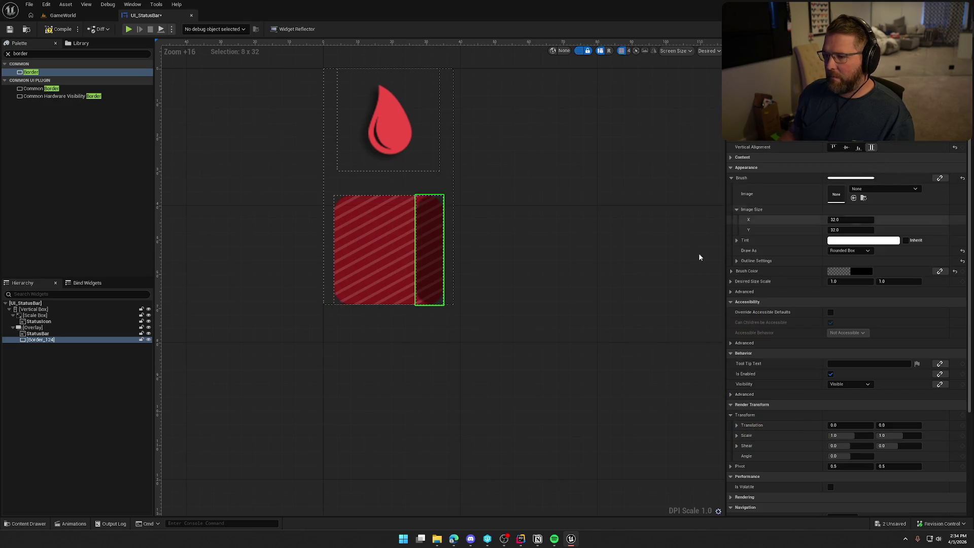
pyautogui.click(647, 306)
pyautogui.scroll(-3, 647, 306)
pyautogui.click(579, 52)
pyautogui.scroll(-2, 537, 302)
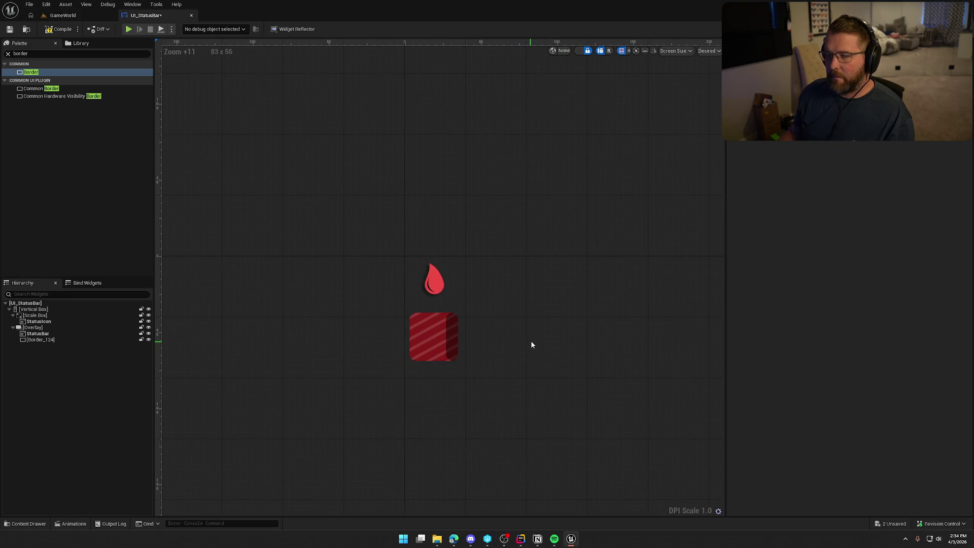
pyautogui.scroll(2, 518, 355)
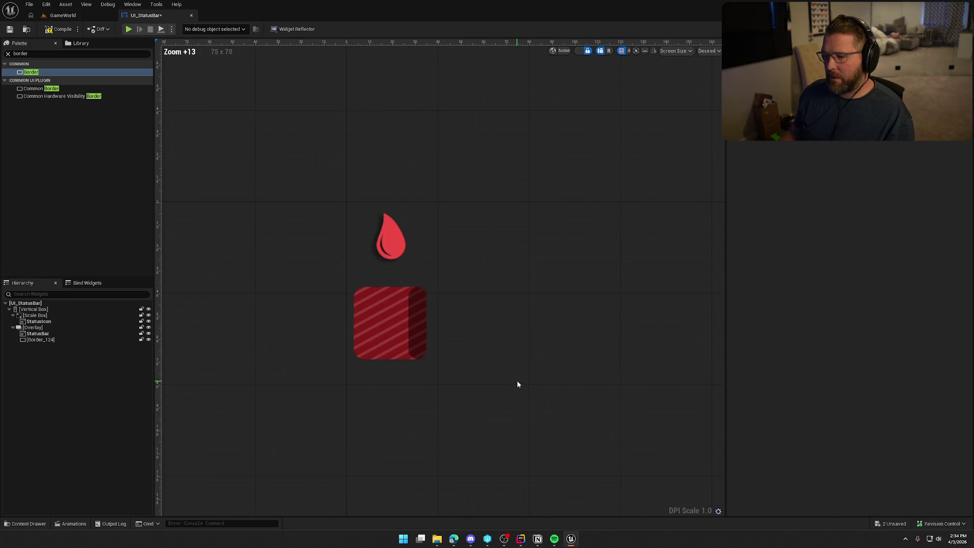
# Rename the dark Border to LockedPortion
pyautogui.click(47, 339)
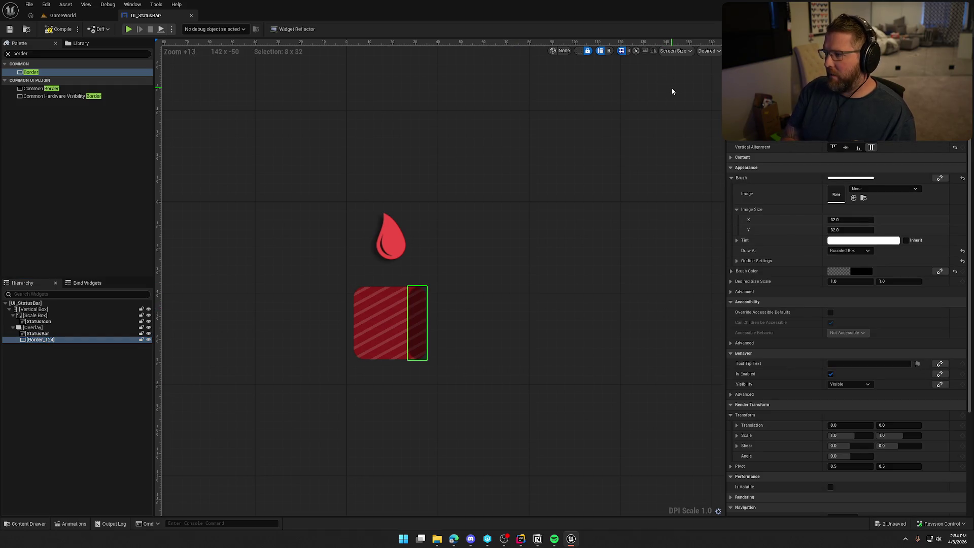
pyautogui.write('LockedPortion')
pyautogui.press('Return')
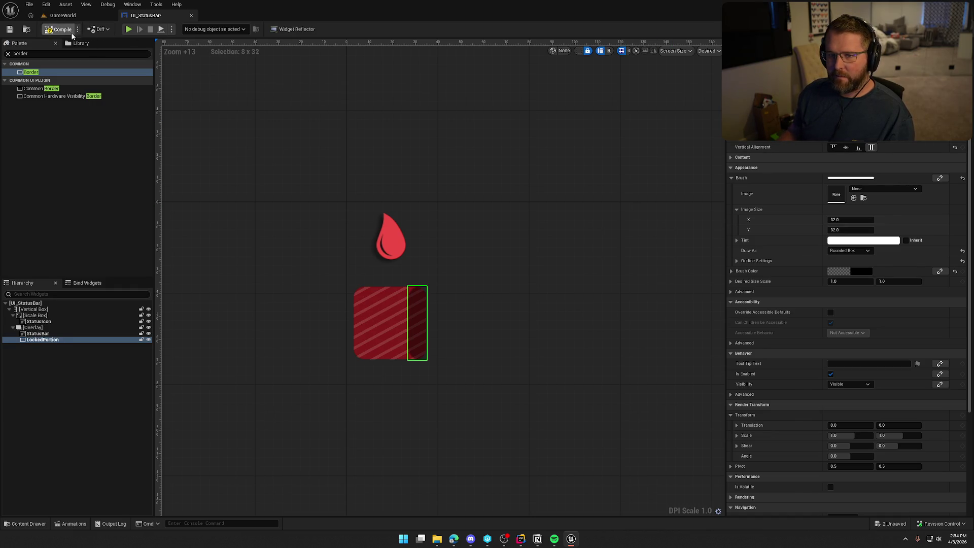
# Save UI_StatusBar with Ctrl+S, then review the Overlay and LockedPortion's content settings
pyautogui.hotkey('ctrl', 's')
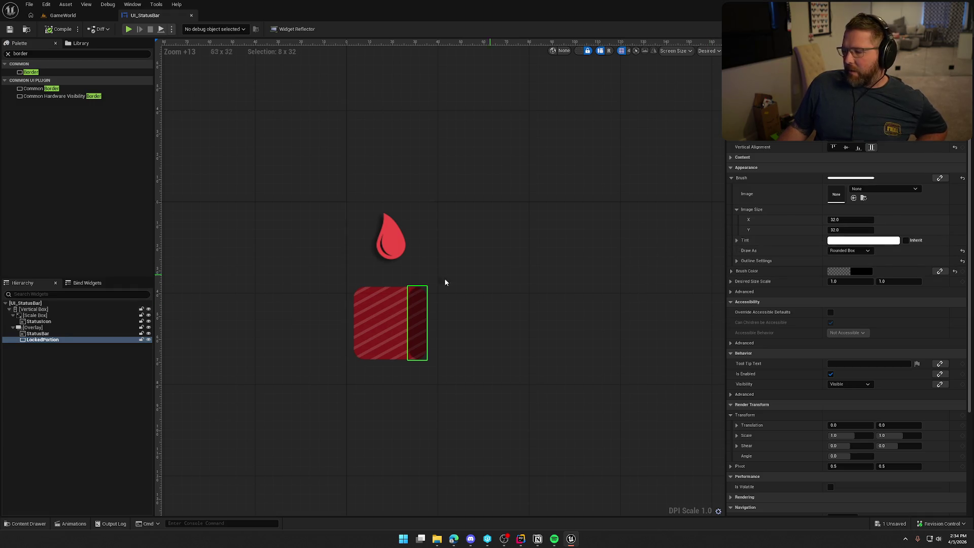
pyautogui.click(45, 328)
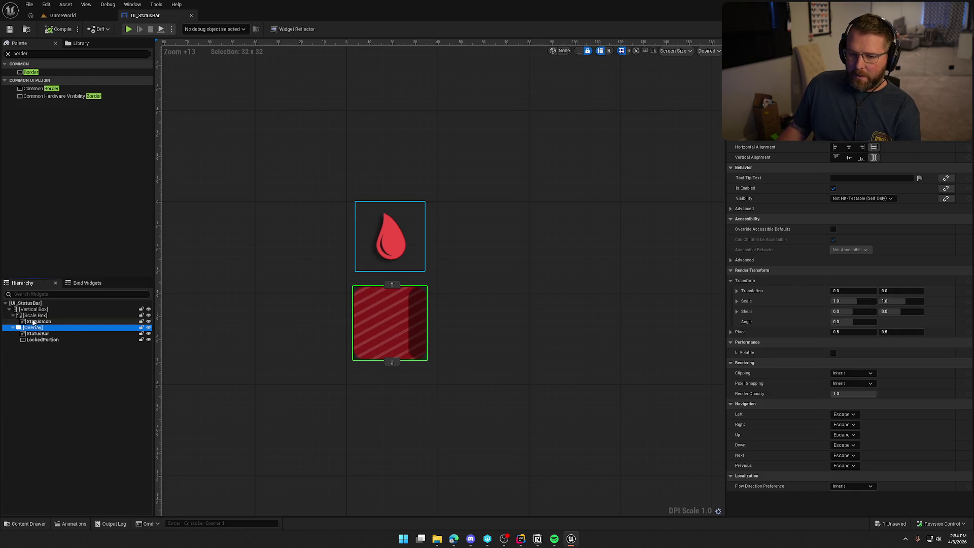
pyautogui.click(46, 339)
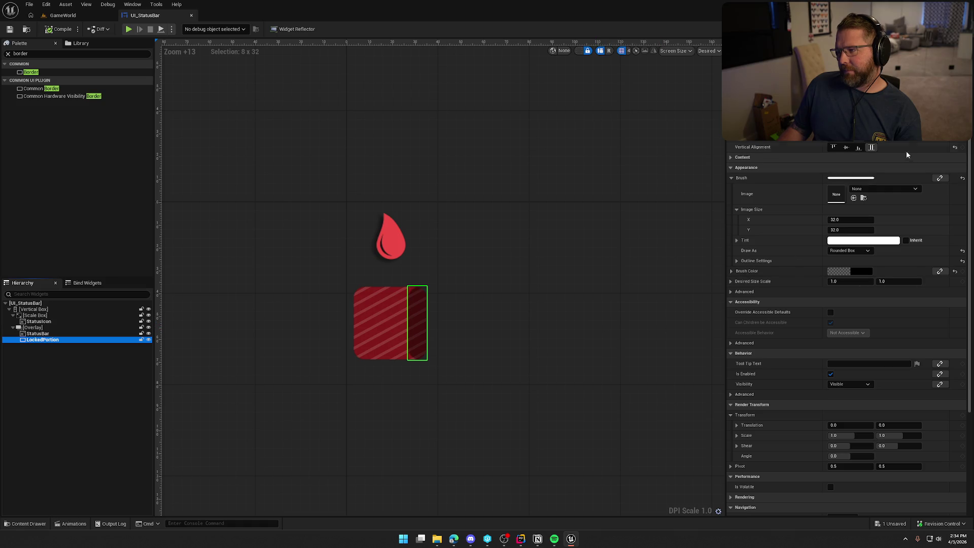
pyautogui.click(735, 157)
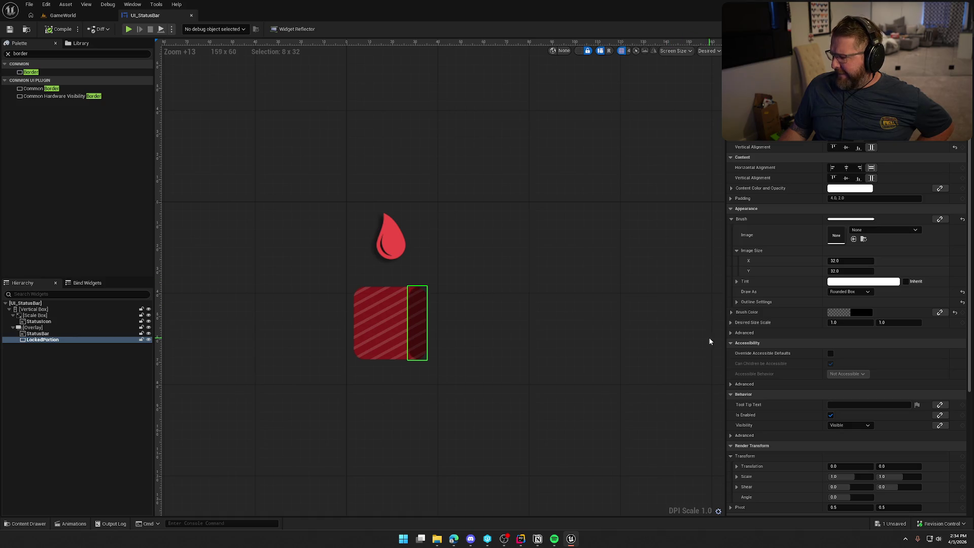
pyautogui.scroll(-5, 774, 431)
pyautogui.scroll(5, 776, 430)
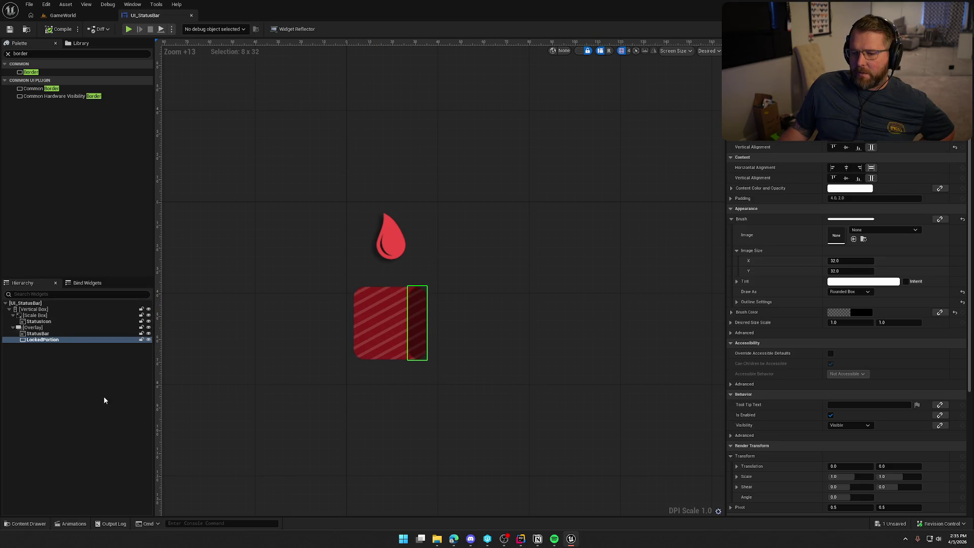
pyautogui.rightClick(43, 343)
# Wrap LockedPortion in a Horizontal Box and select the new box
pyautogui.moveTo(91, 421)
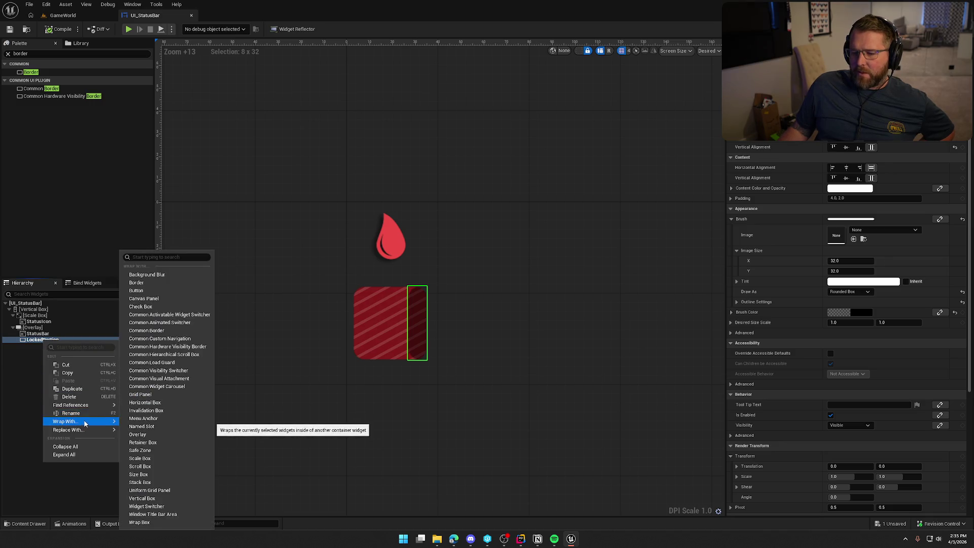
pyautogui.click(152, 404)
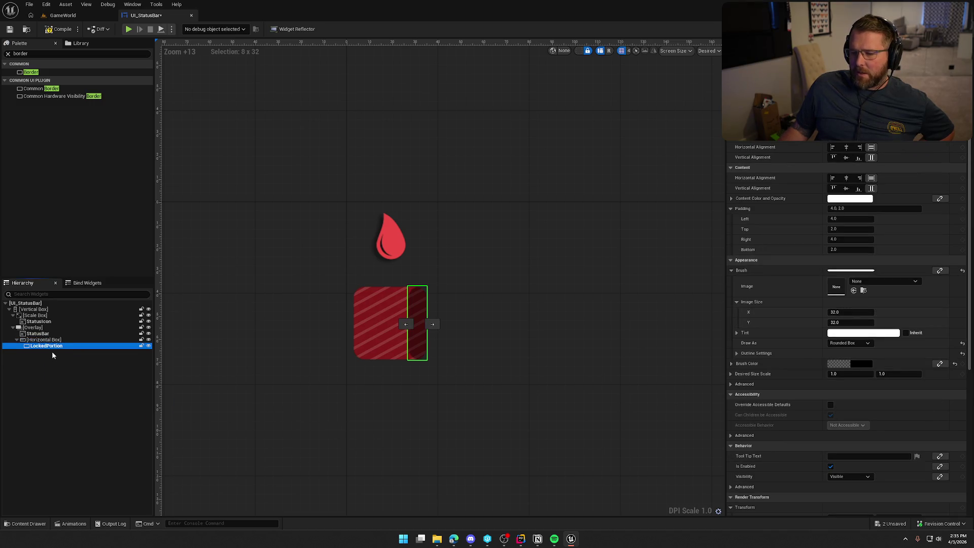
pyautogui.click(44, 339)
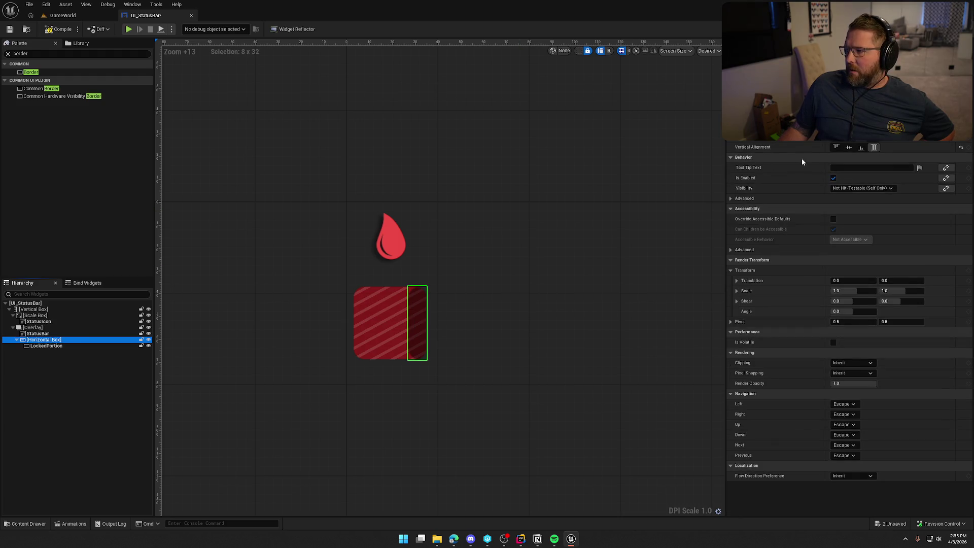
pyautogui.click(417, 324)
# Try LockedPortion's size and alignment options, ending with Fill Horizontally across the box
pyautogui.click(65, 345)
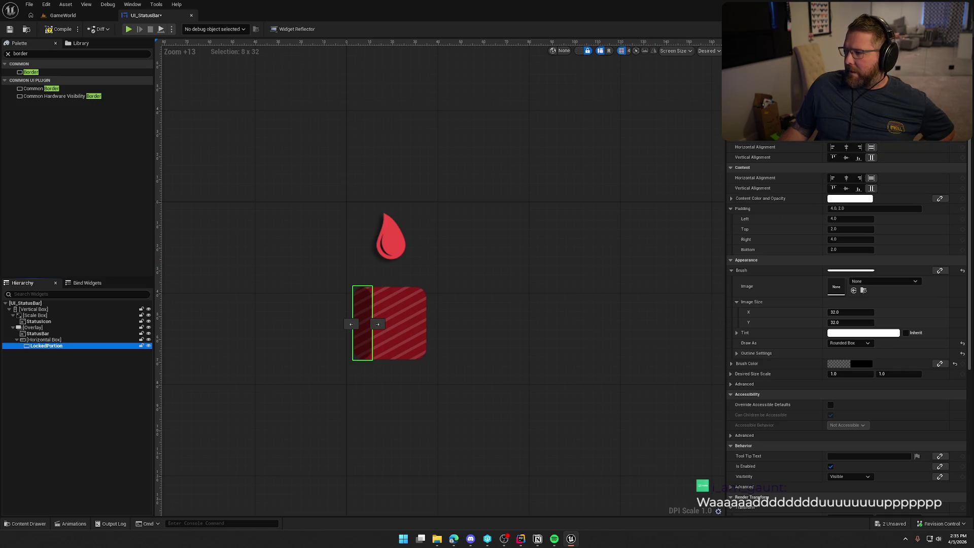
pyautogui.click(875, 85)
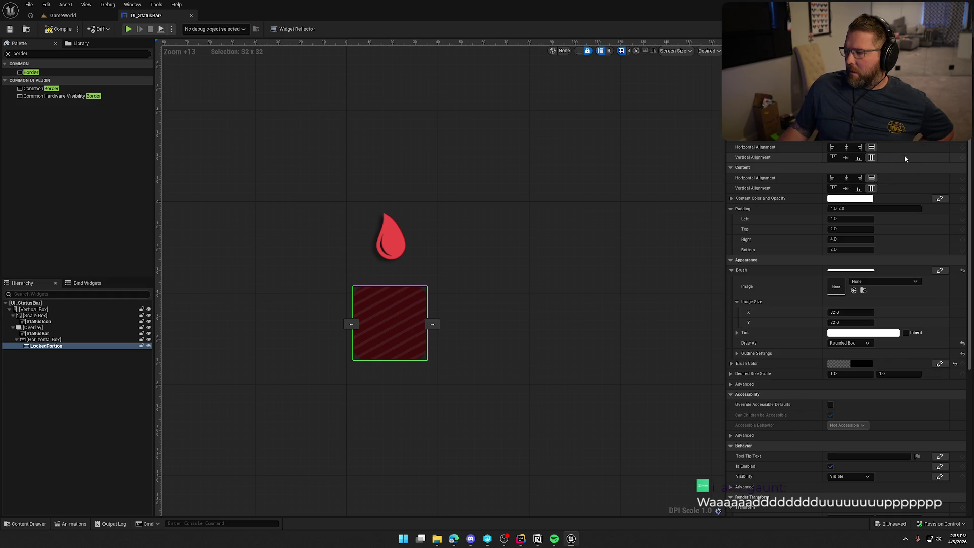
pyautogui.click(860, 148)
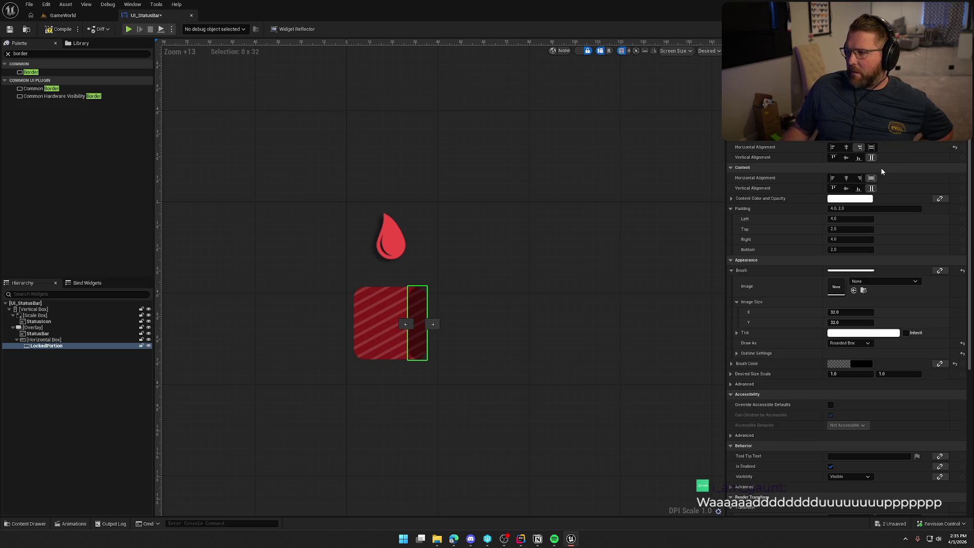
pyautogui.click(832, 147)
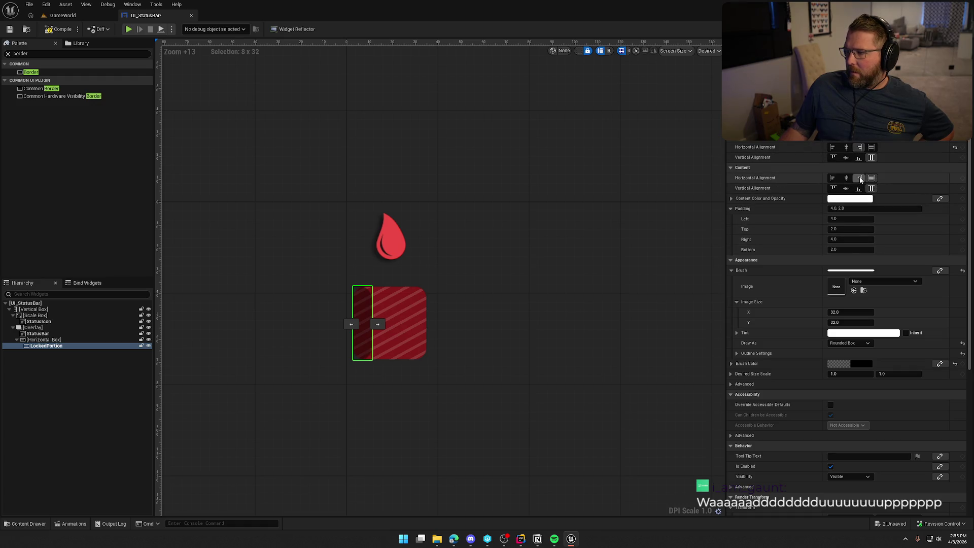
pyautogui.click(731, 167)
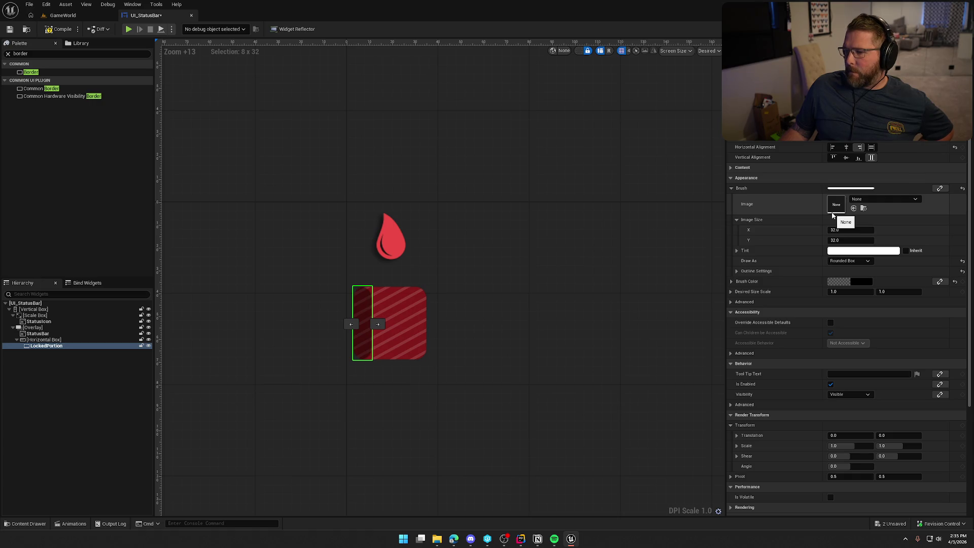
pyautogui.click(39, 340)
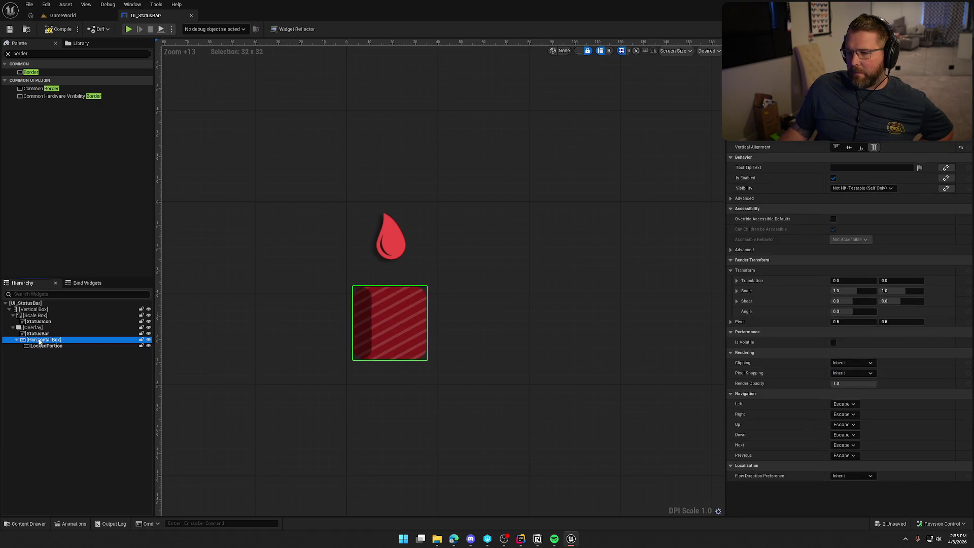
pyautogui.click(42, 346)
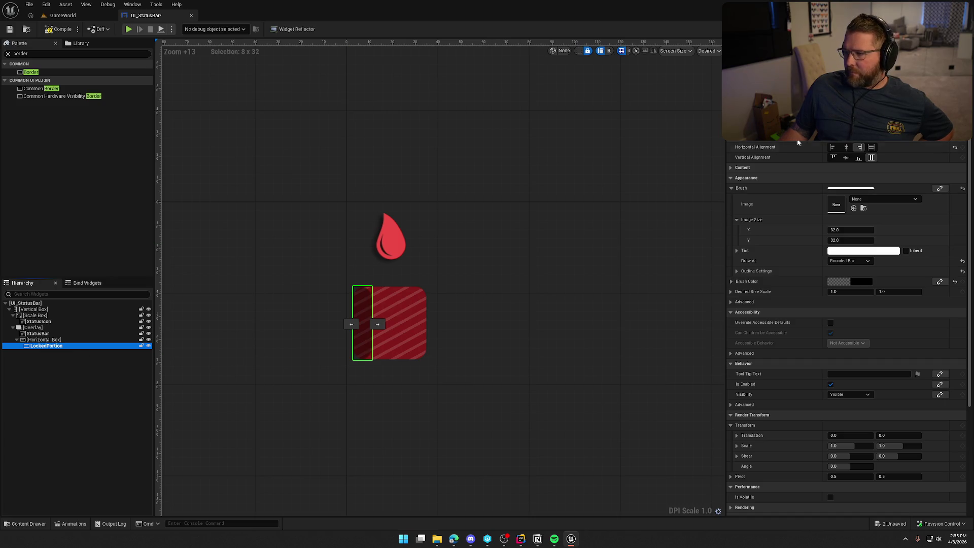
pyautogui.click(859, 147)
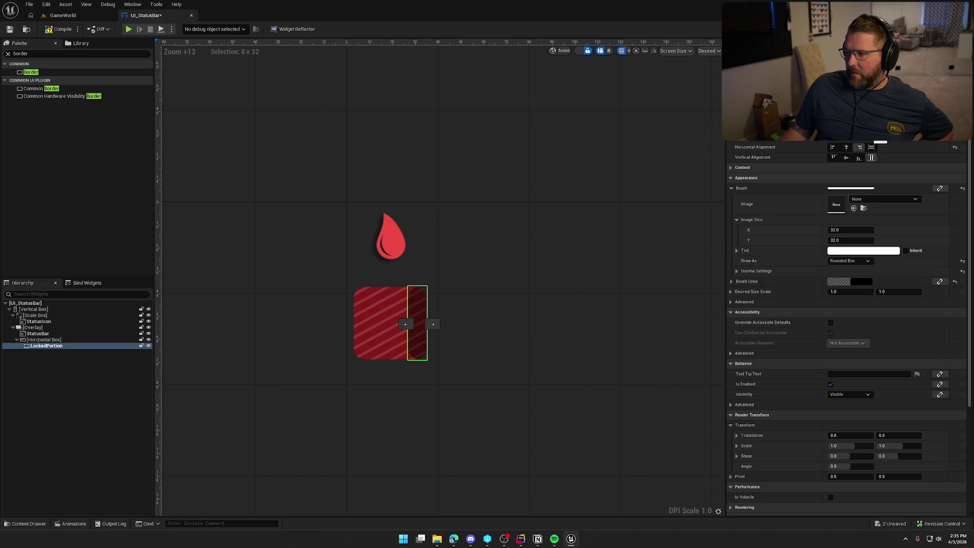
pyautogui.click(872, 147)
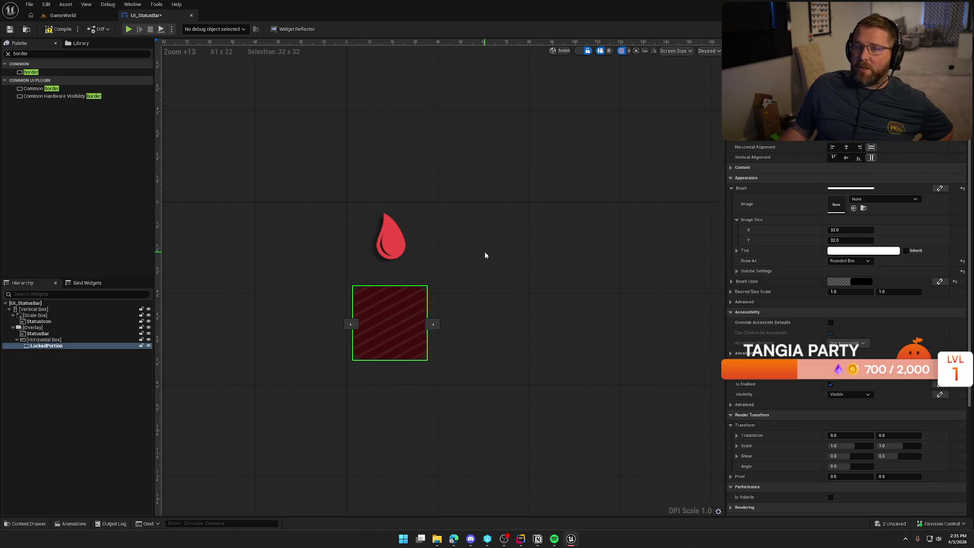
pyautogui.click(45, 365)
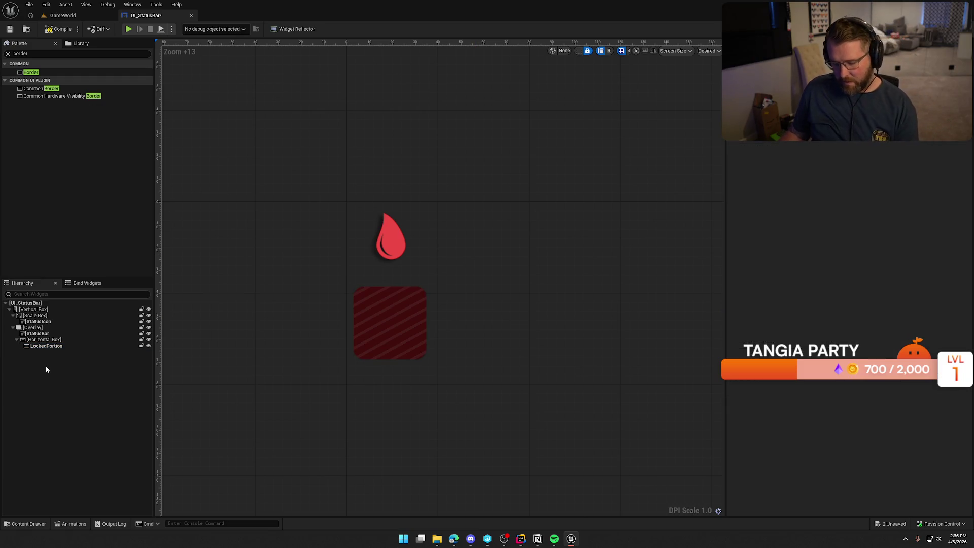
# Undo the horizontal fill, Horizontal Box wrap and size edit, leaving LockedPortion directly in the Overlay
pyautogui.hotkey('ctrl', 'z')
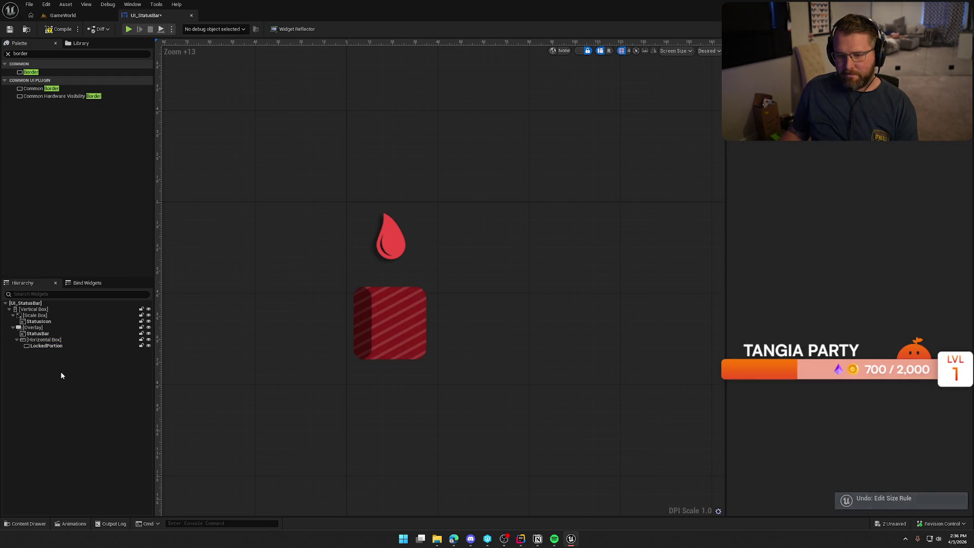
pyautogui.hotkey('ctrl', 'z')
pyautogui.click(43, 340)
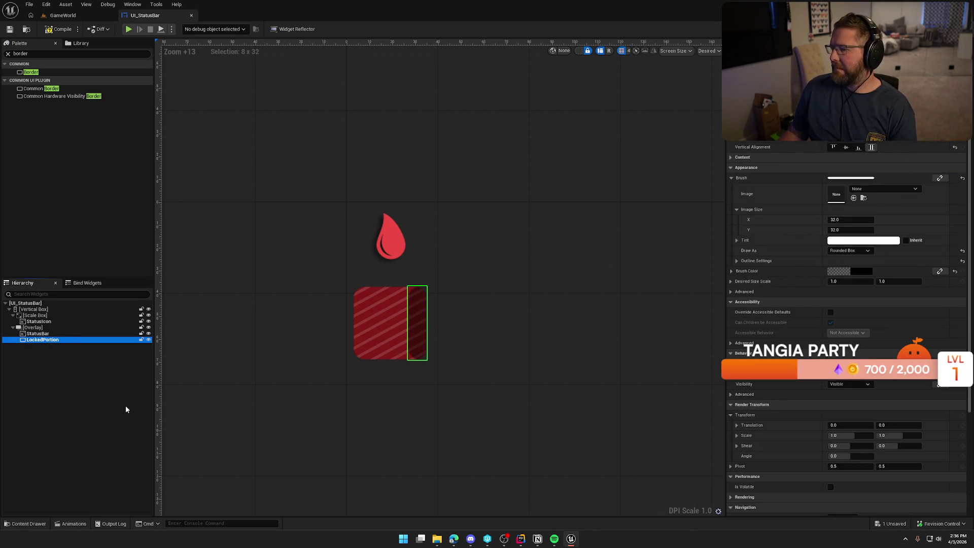
pyautogui.hotkey('ctrl', 'z')
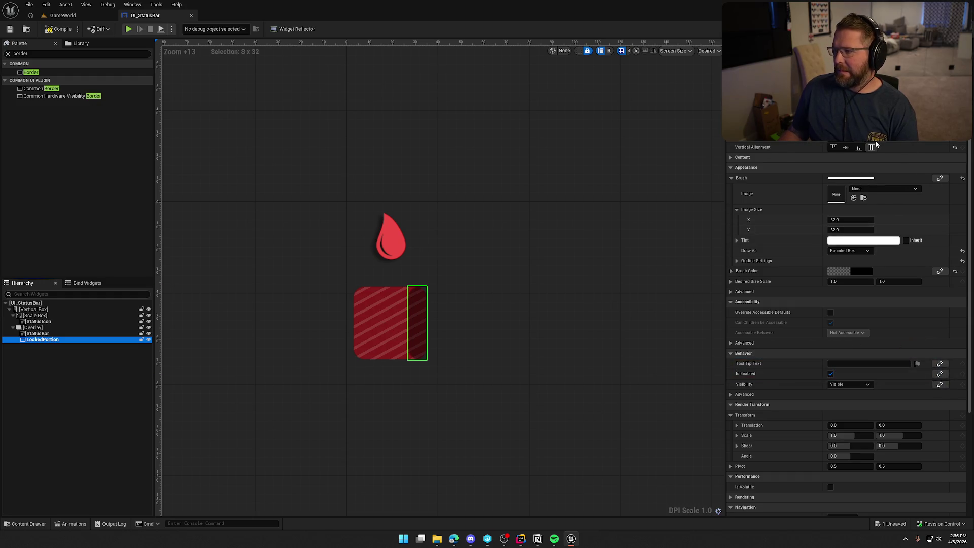
pyautogui.click(48, 425)
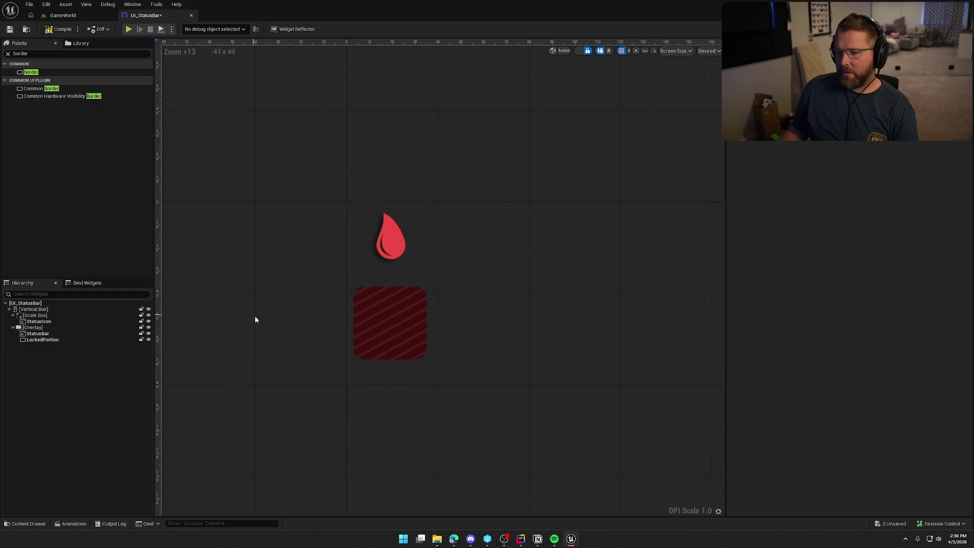
pyautogui.click(41, 340)
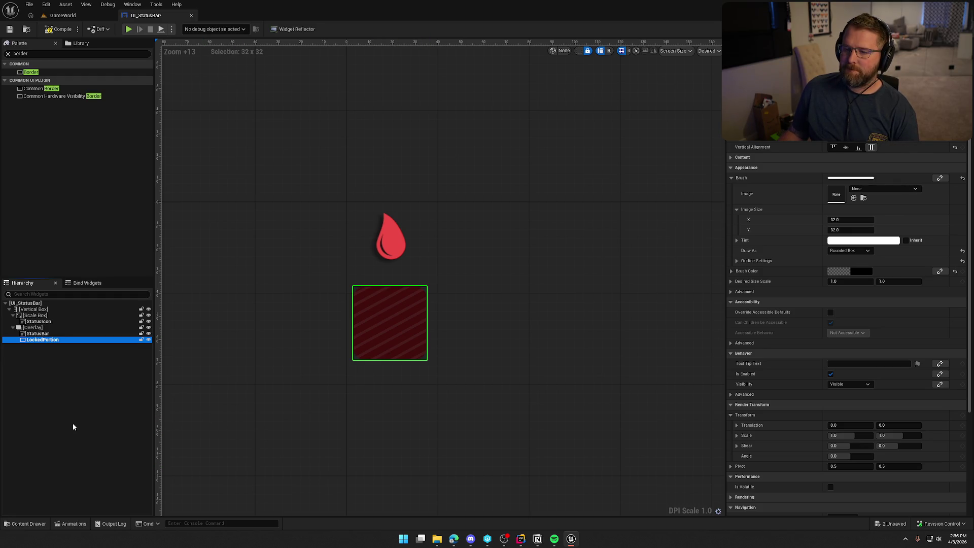
pyautogui.click(45, 368)
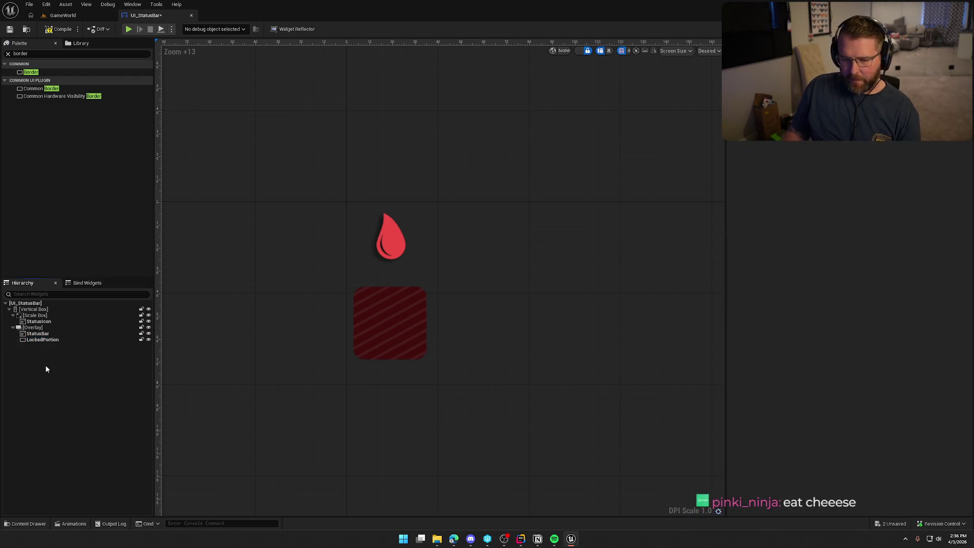
pyautogui.rightClick(45, 340)
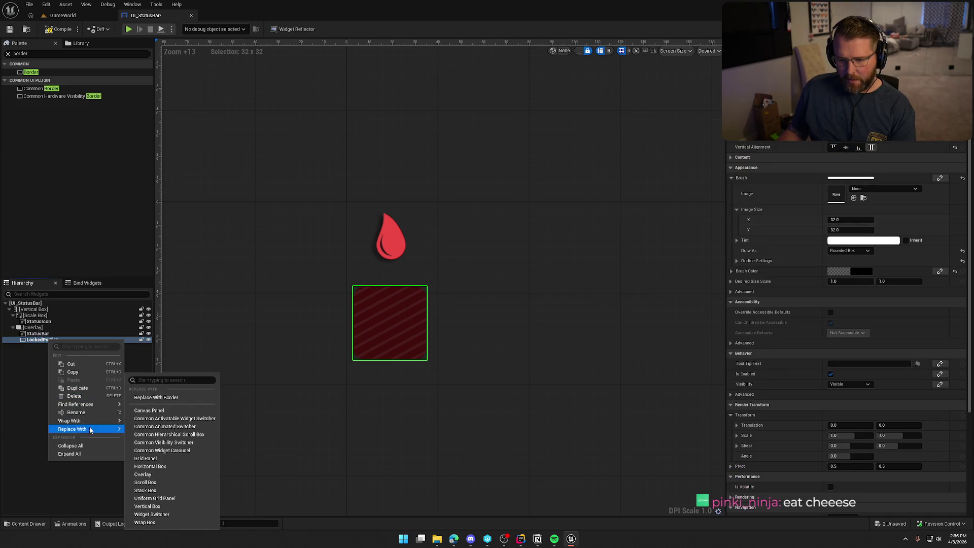
# Wrap LockedPortion in a Horizontal Box with a Fill Spacer placed before it
pyautogui.moveTo(71, 421)
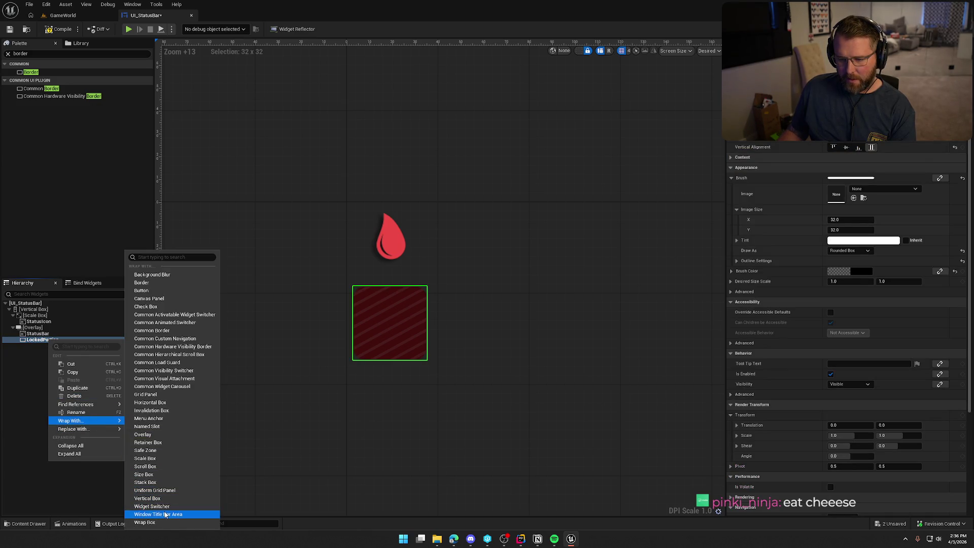
pyautogui.click(172, 402)
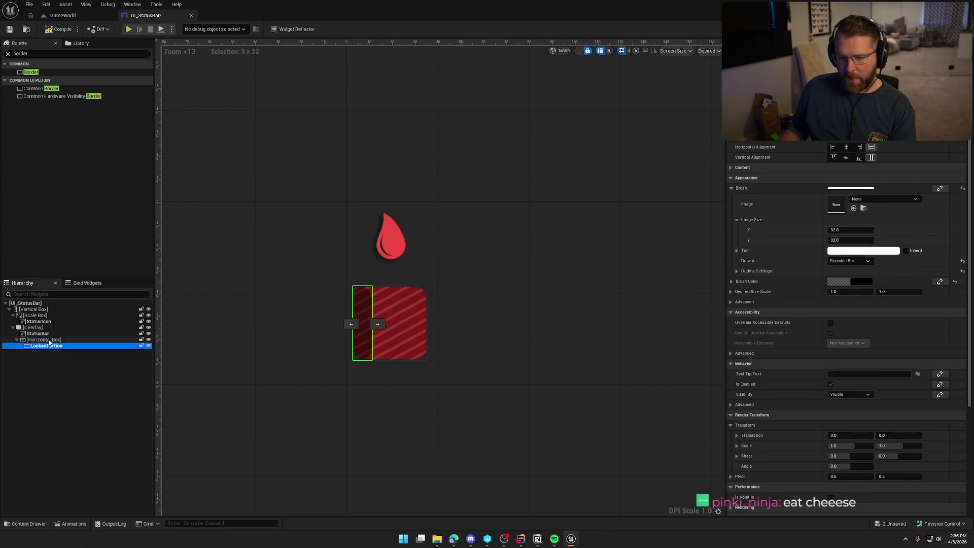
pyautogui.click(57, 53)
pyautogui.write('space')
pyautogui.moveTo(32, 75); pyautogui.dragTo(57, 344)
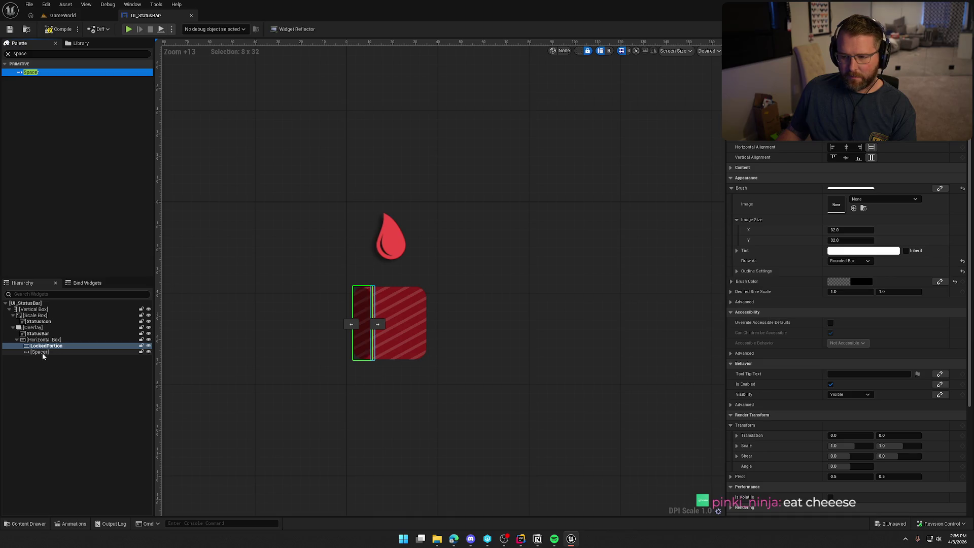
pyautogui.click(379, 326)
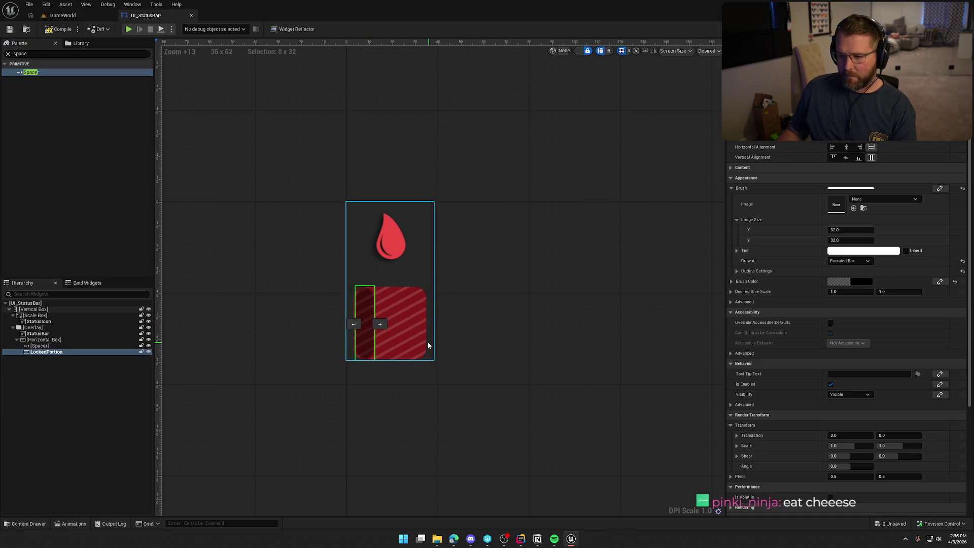
pyautogui.click(39, 345)
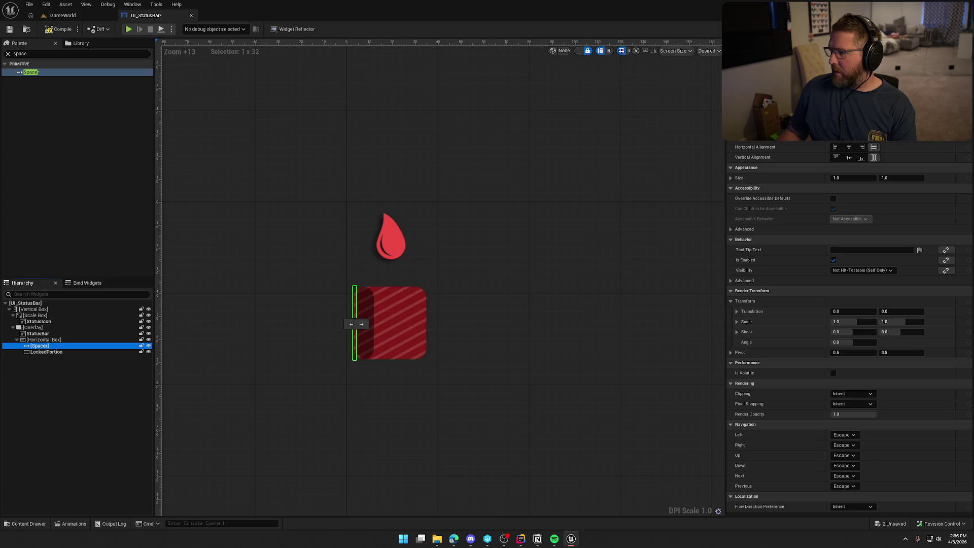
pyautogui.click(858, 136)
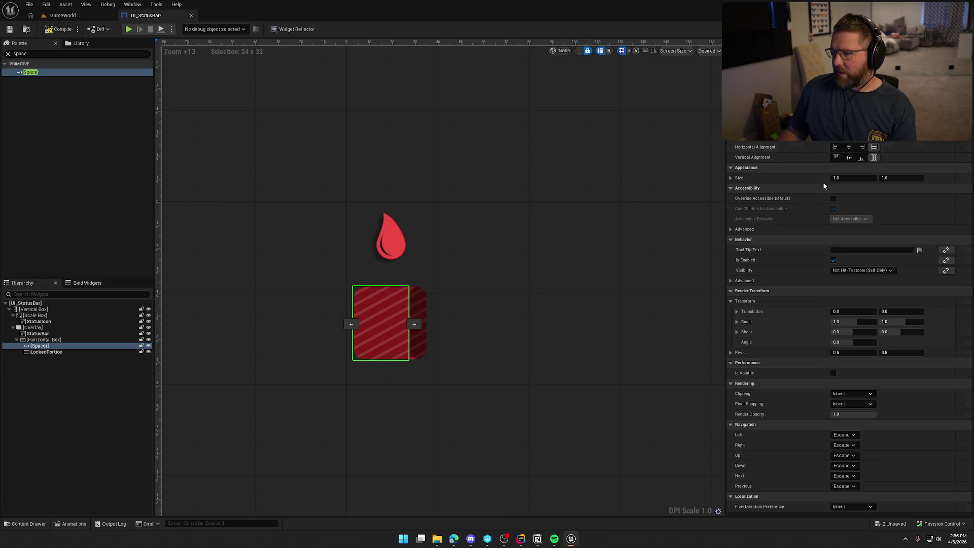
# Set the Spacer's size to 1.0 by 1.0
pyautogui.click(38, 352)
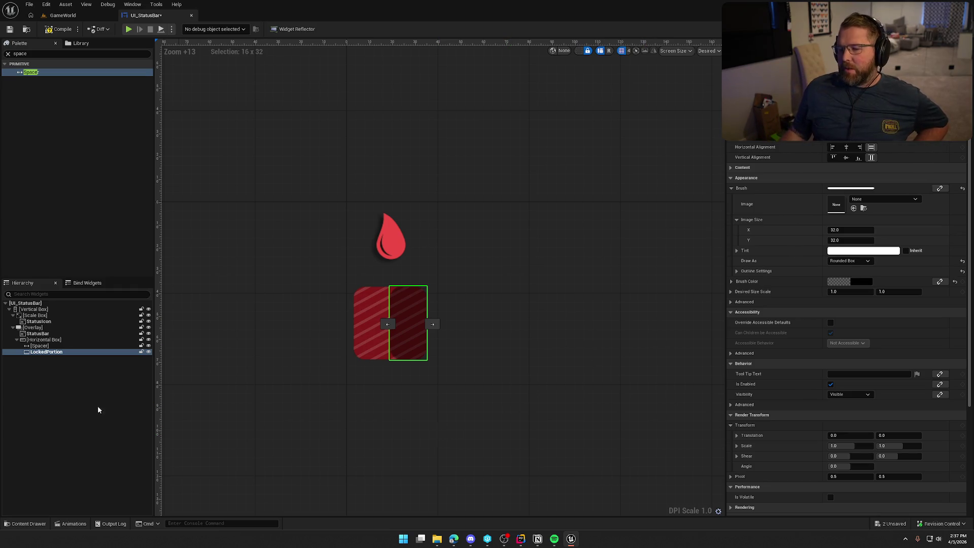
pyautogui.click(41, 346)
pyautogui.moveTo(396, 324); pyautogui.dragTo(356, 323)
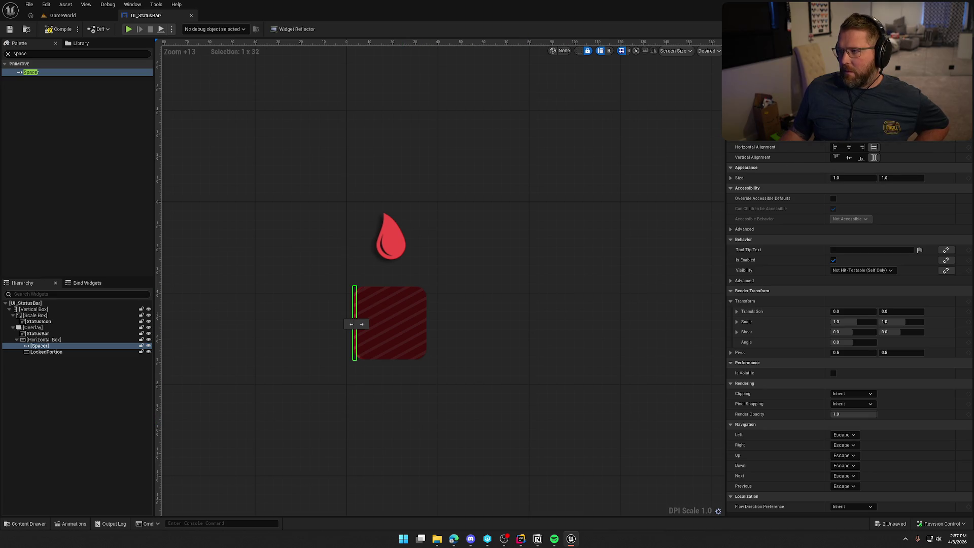
pyautogui.hotkey('ctrl', 'z')
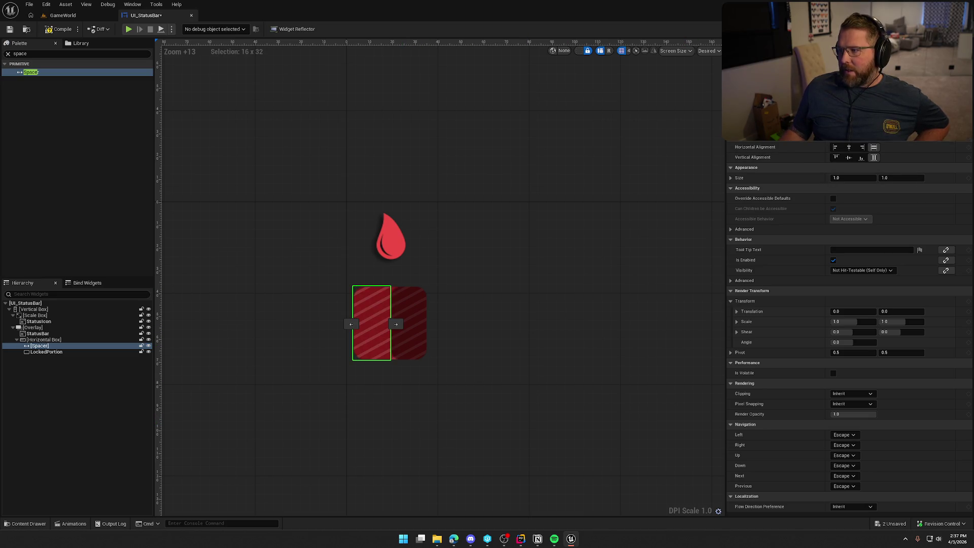
pyautogui.click(884, 177)
pyautogui.press('BackSpace')
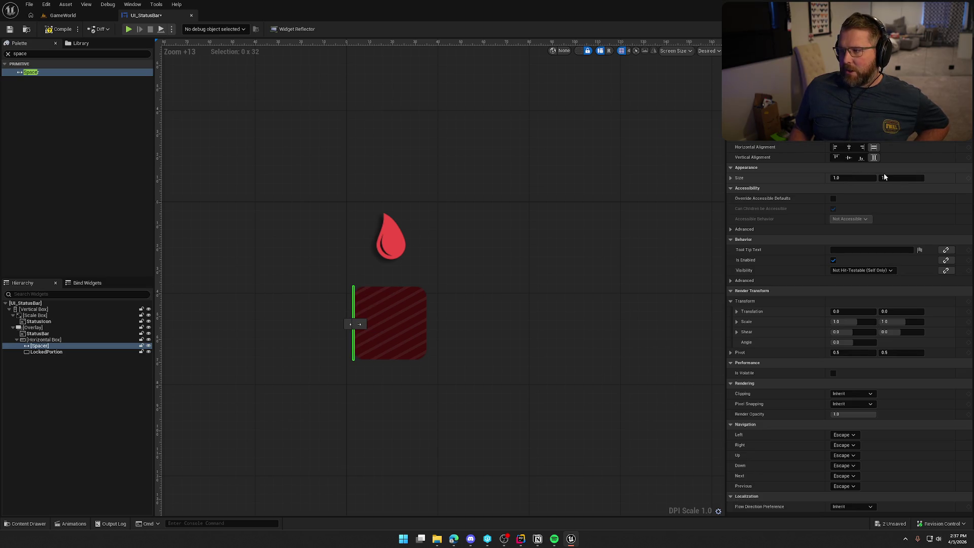
pyautogui.click(33, 345)
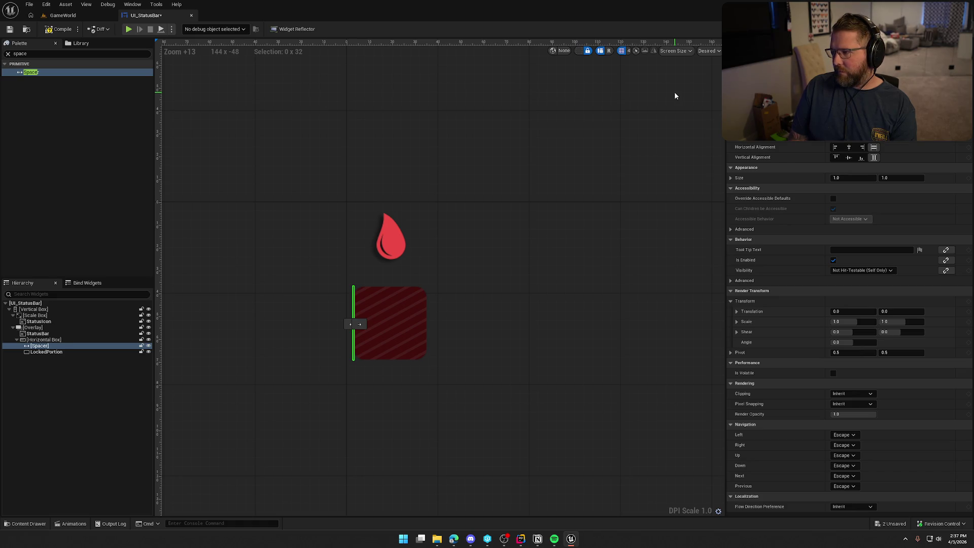
# Rename the Spacer to SpaceHolder, save UI_StatusBar, and switch to its Graph view
pyautogui.write('SpaceHolder')
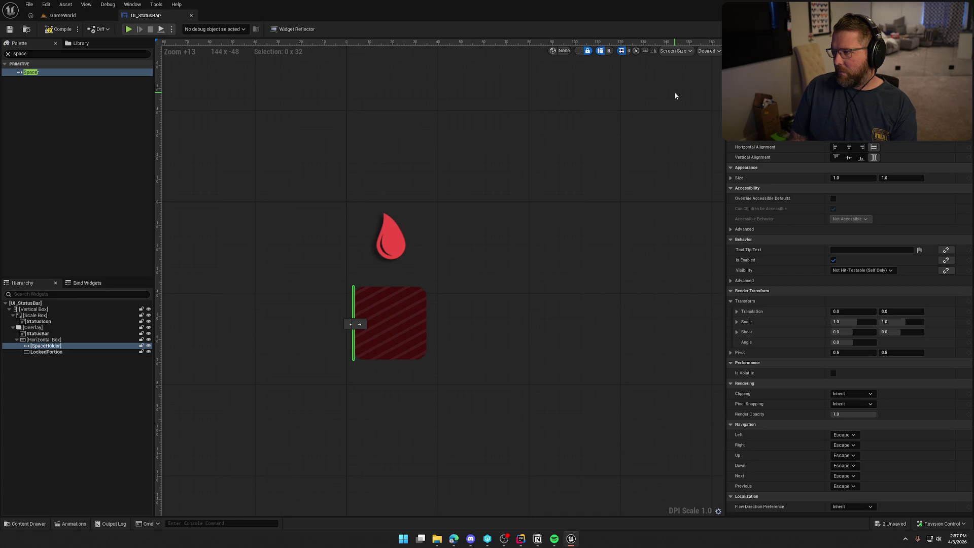
pyautogui.press('Return')
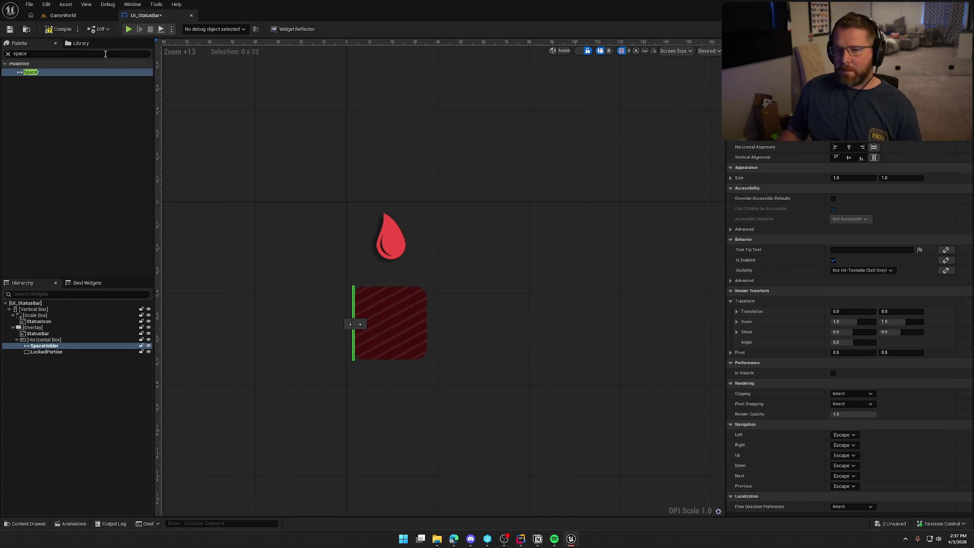
pyautogui.hotkey('ctrl', 's')
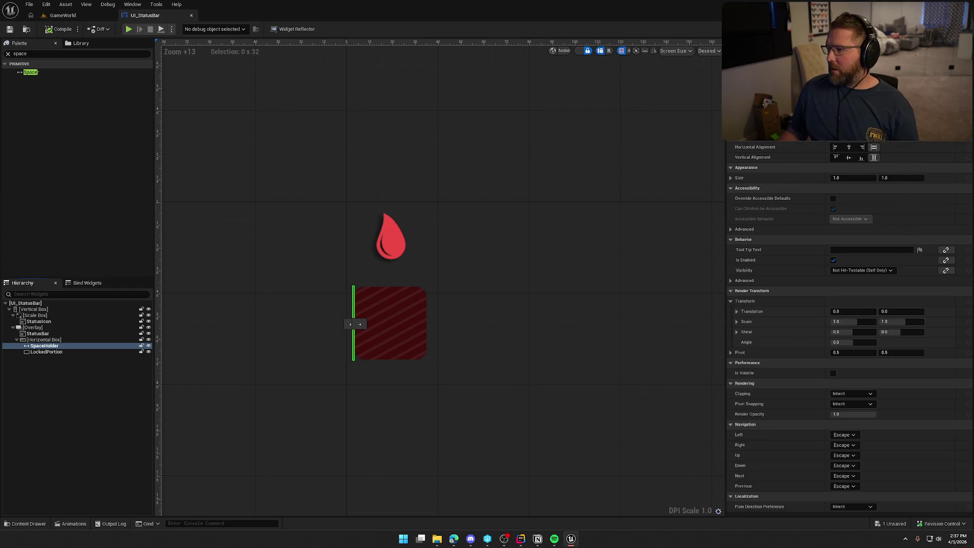
pyautogui.click(954, 29)
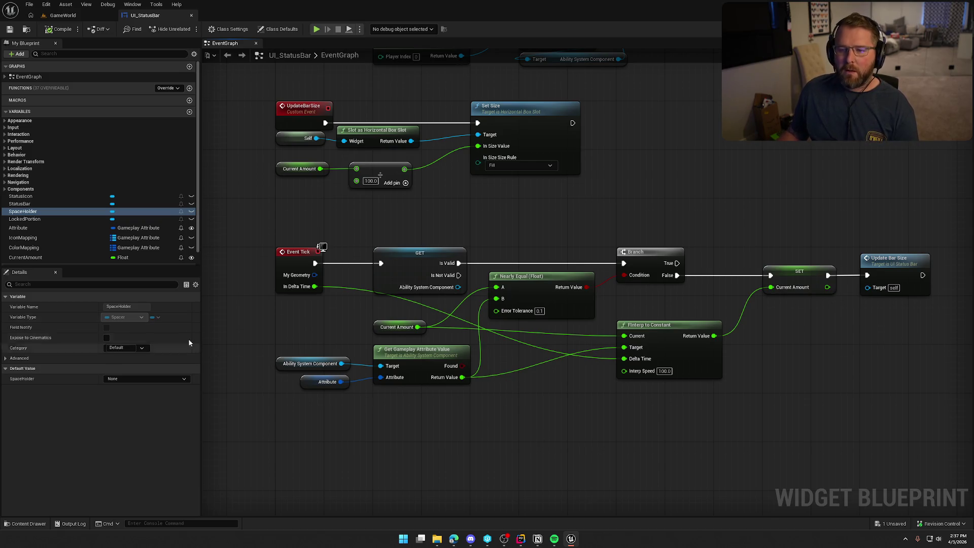
# Confirm Attribute defaults to PlayerAttributeSet.Damage, then open the Content Drawer at Content/UI/InGame
pyautogui.click(41, 228)
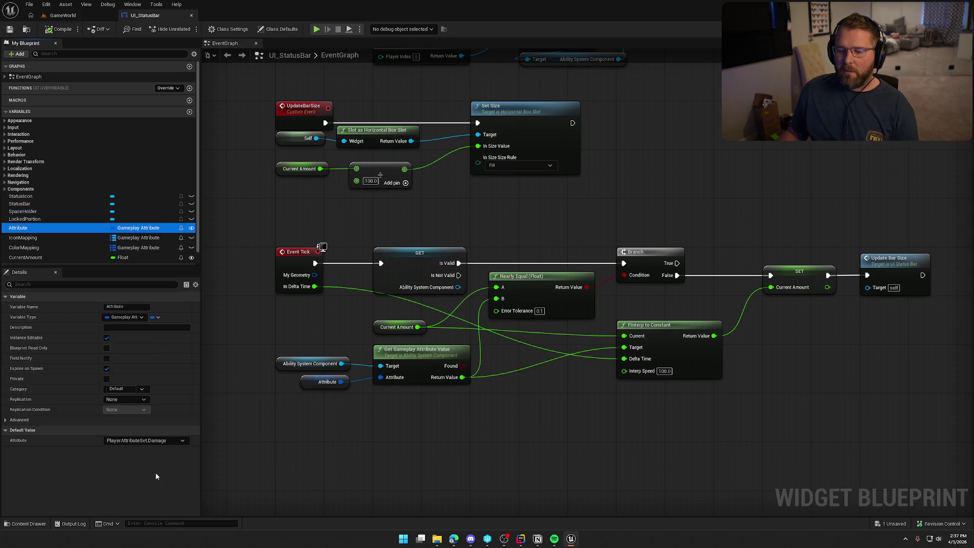
pyautogui.scroll(-2, 614, 319)
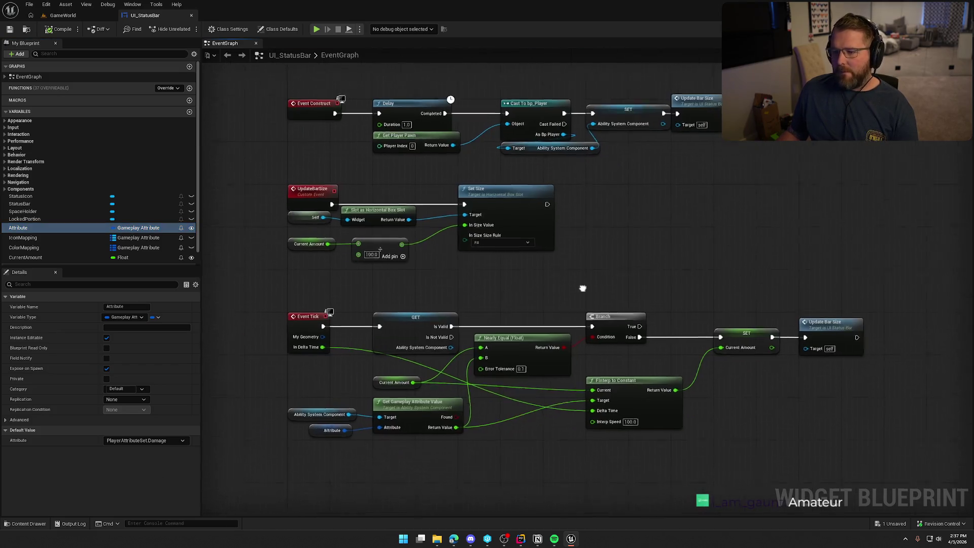
pyautogui.click(151, 441)
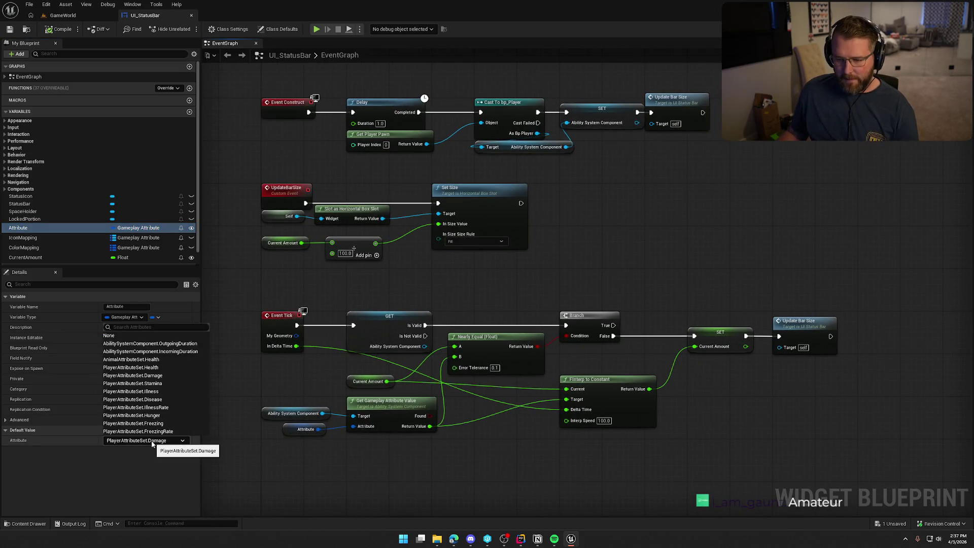
pyautogui.click(146, 480)
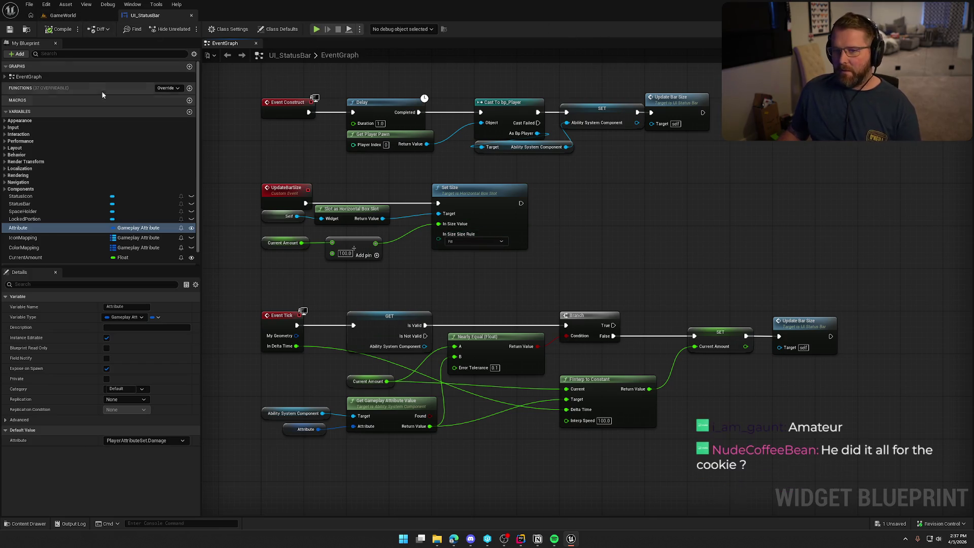
pyautogui.hotkey('ctrl', 'space')
pyautogui.click(304, 477)
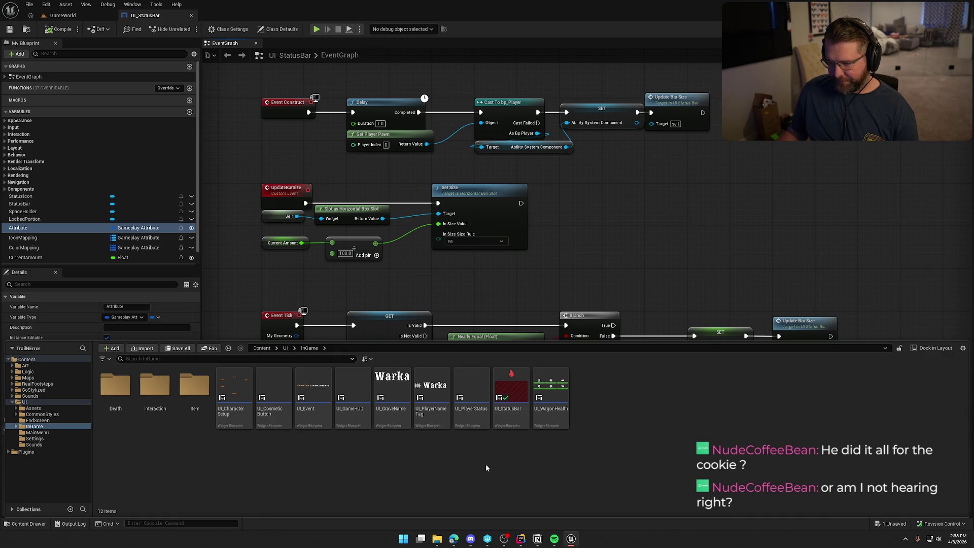
# Open UI_GameHUD and frame the wooden panel of five striped status bars
pyautogui.doubleClick(352, 401)
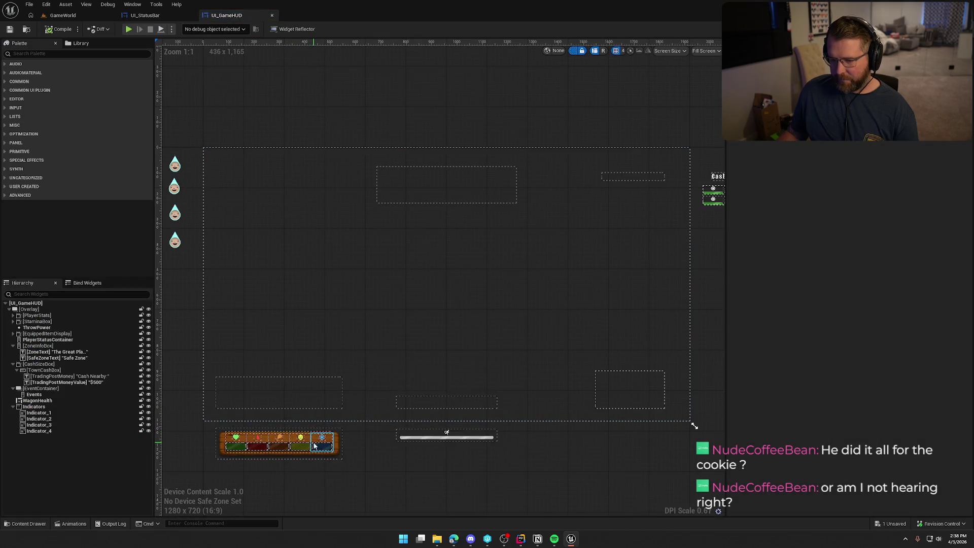
pyautogui.scroll(6, 282, 463)
pyautogui.moveTo(308, 473); pyautogui.dragTo(401, 452)
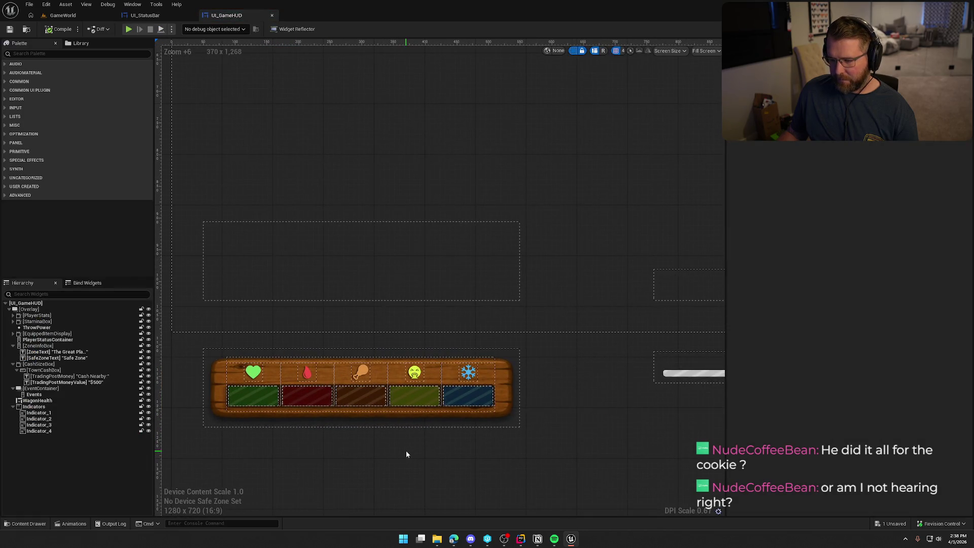